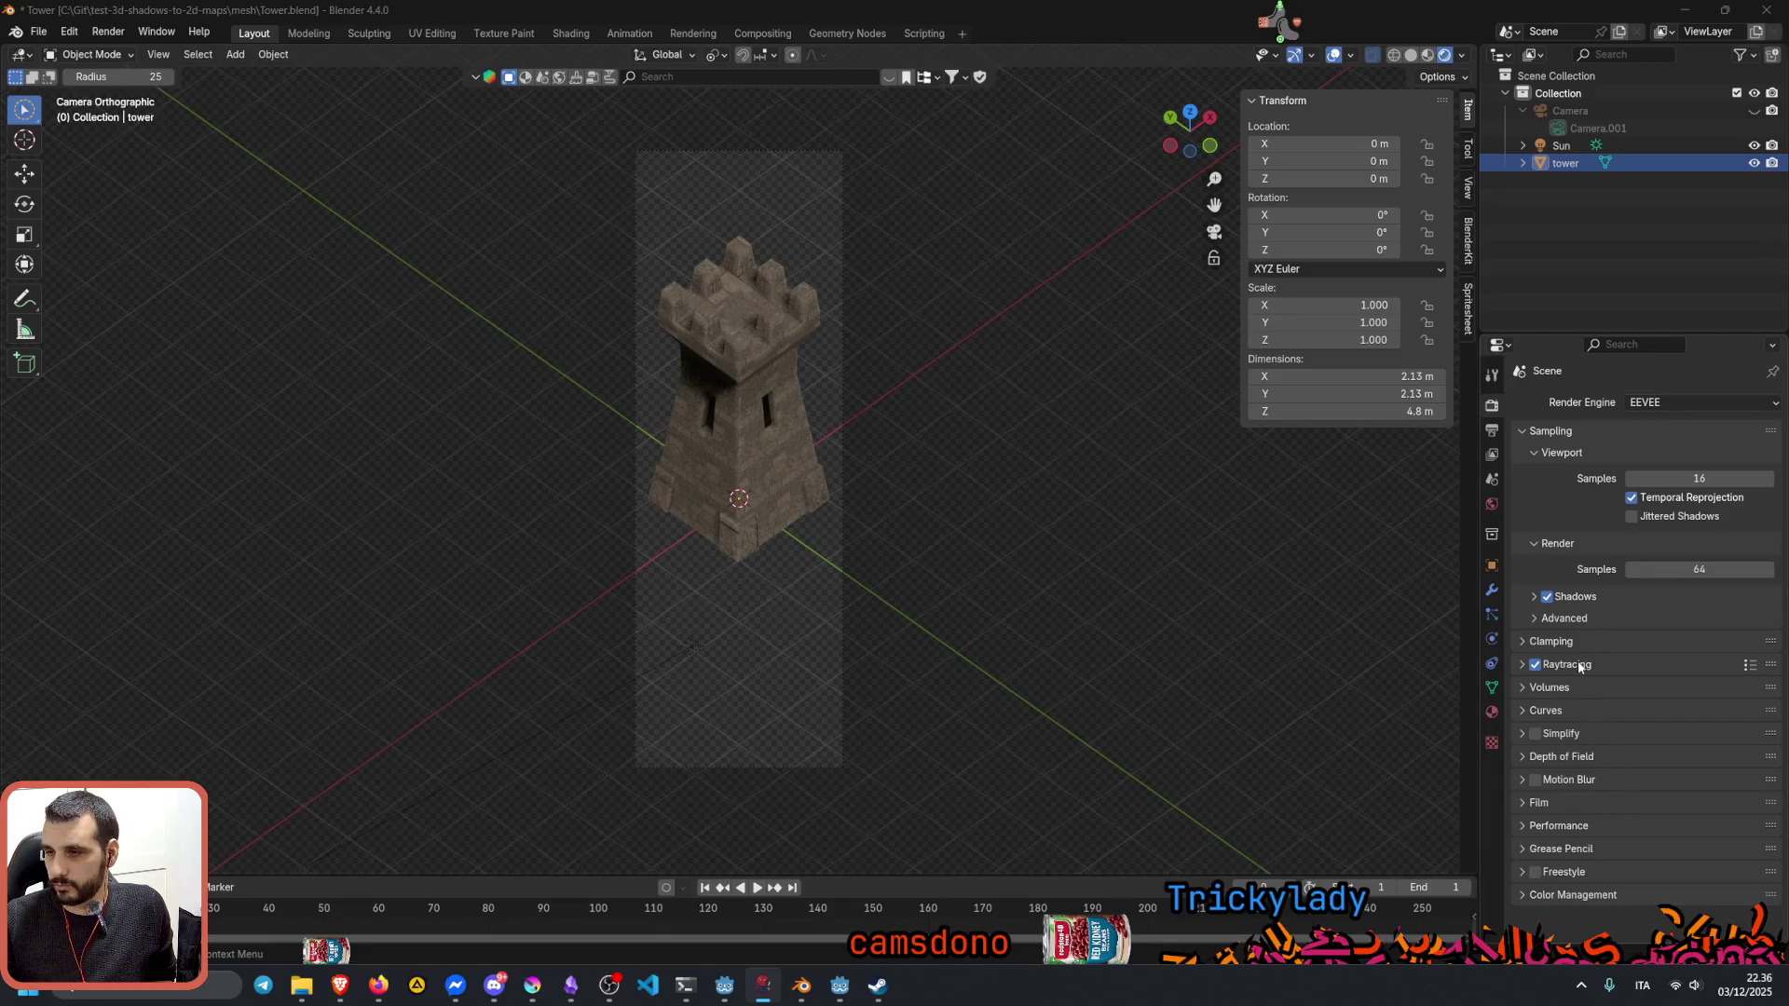
Step: Set the Film filter size to exactly 1.00 px, keeping the transparent background
click(1586, 806)
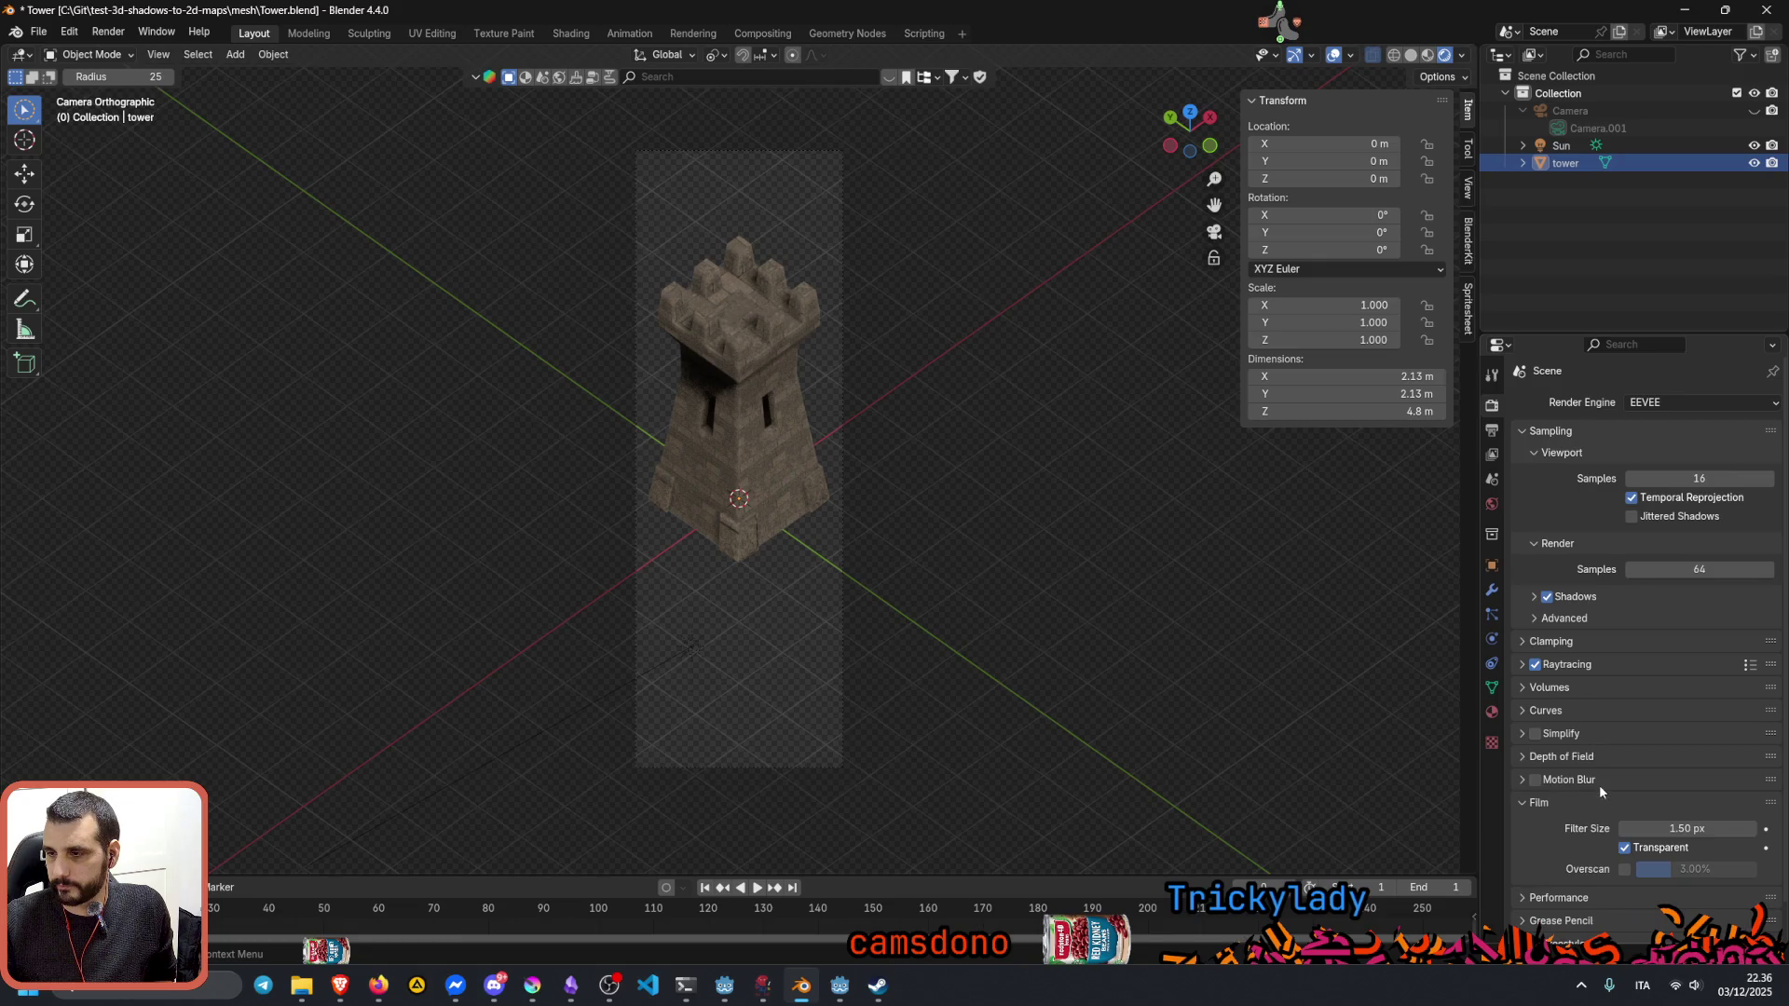
scroll(1599, 785, down, 1)
click(1626, 816)
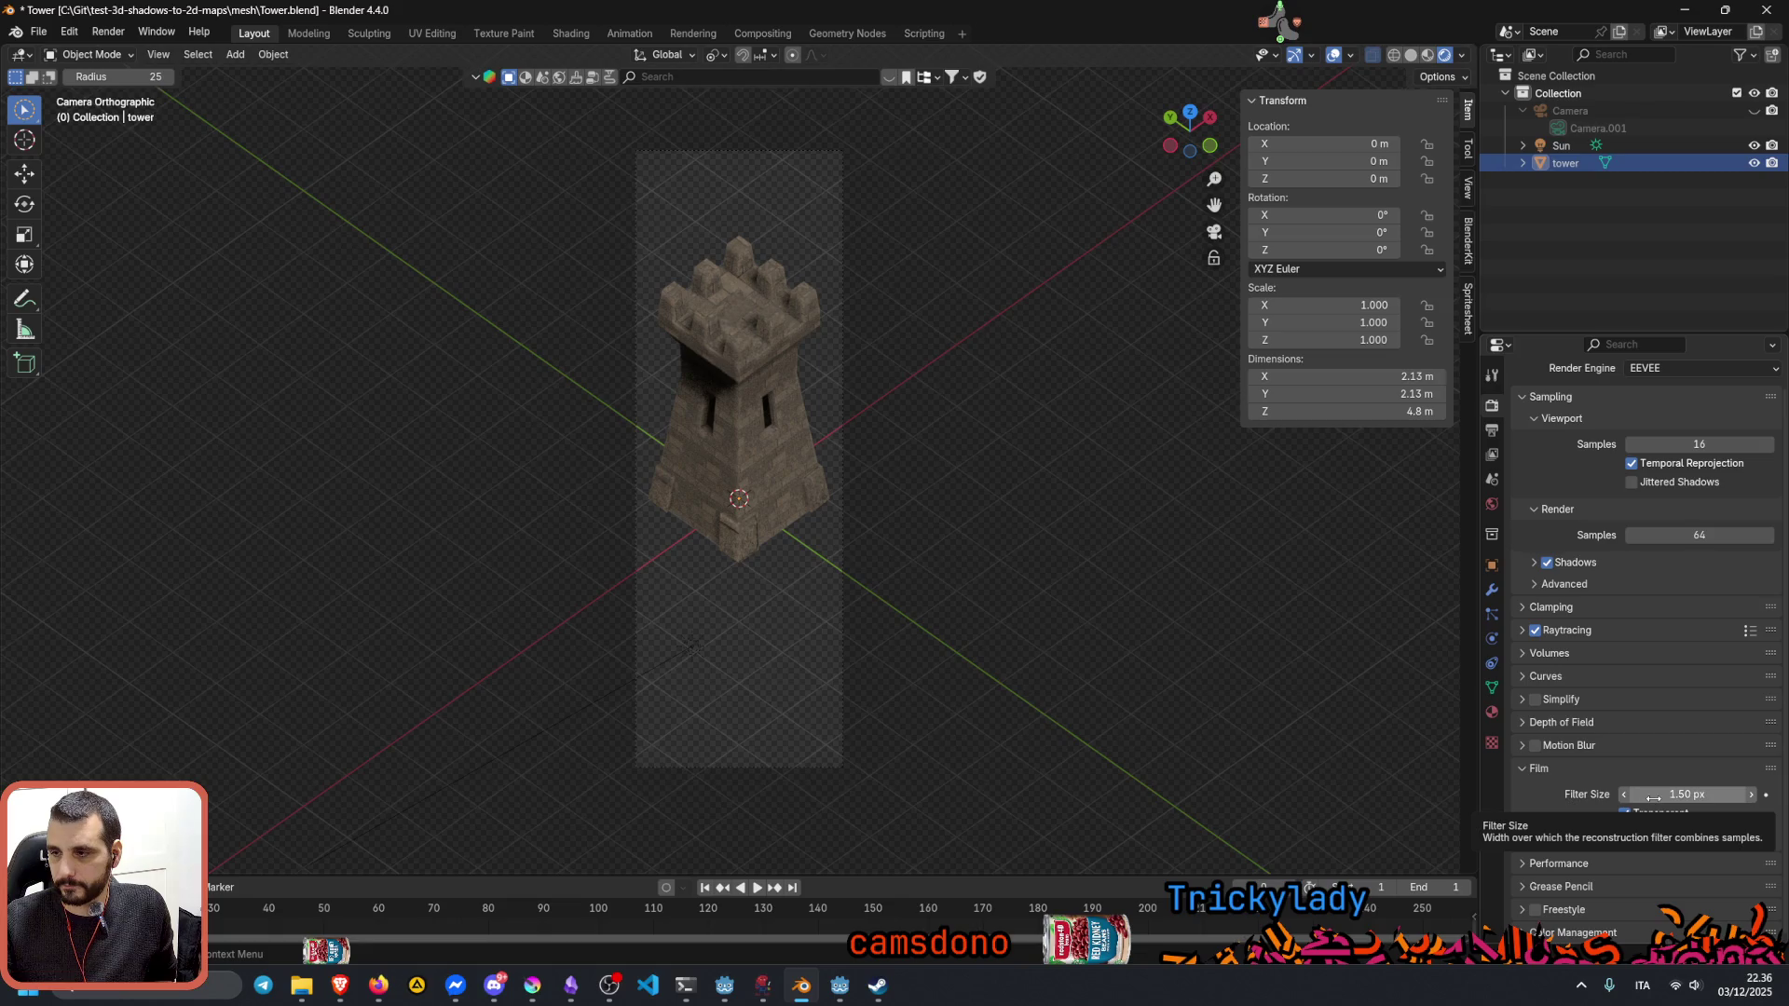
drag(1715, 796, 1684, 796)
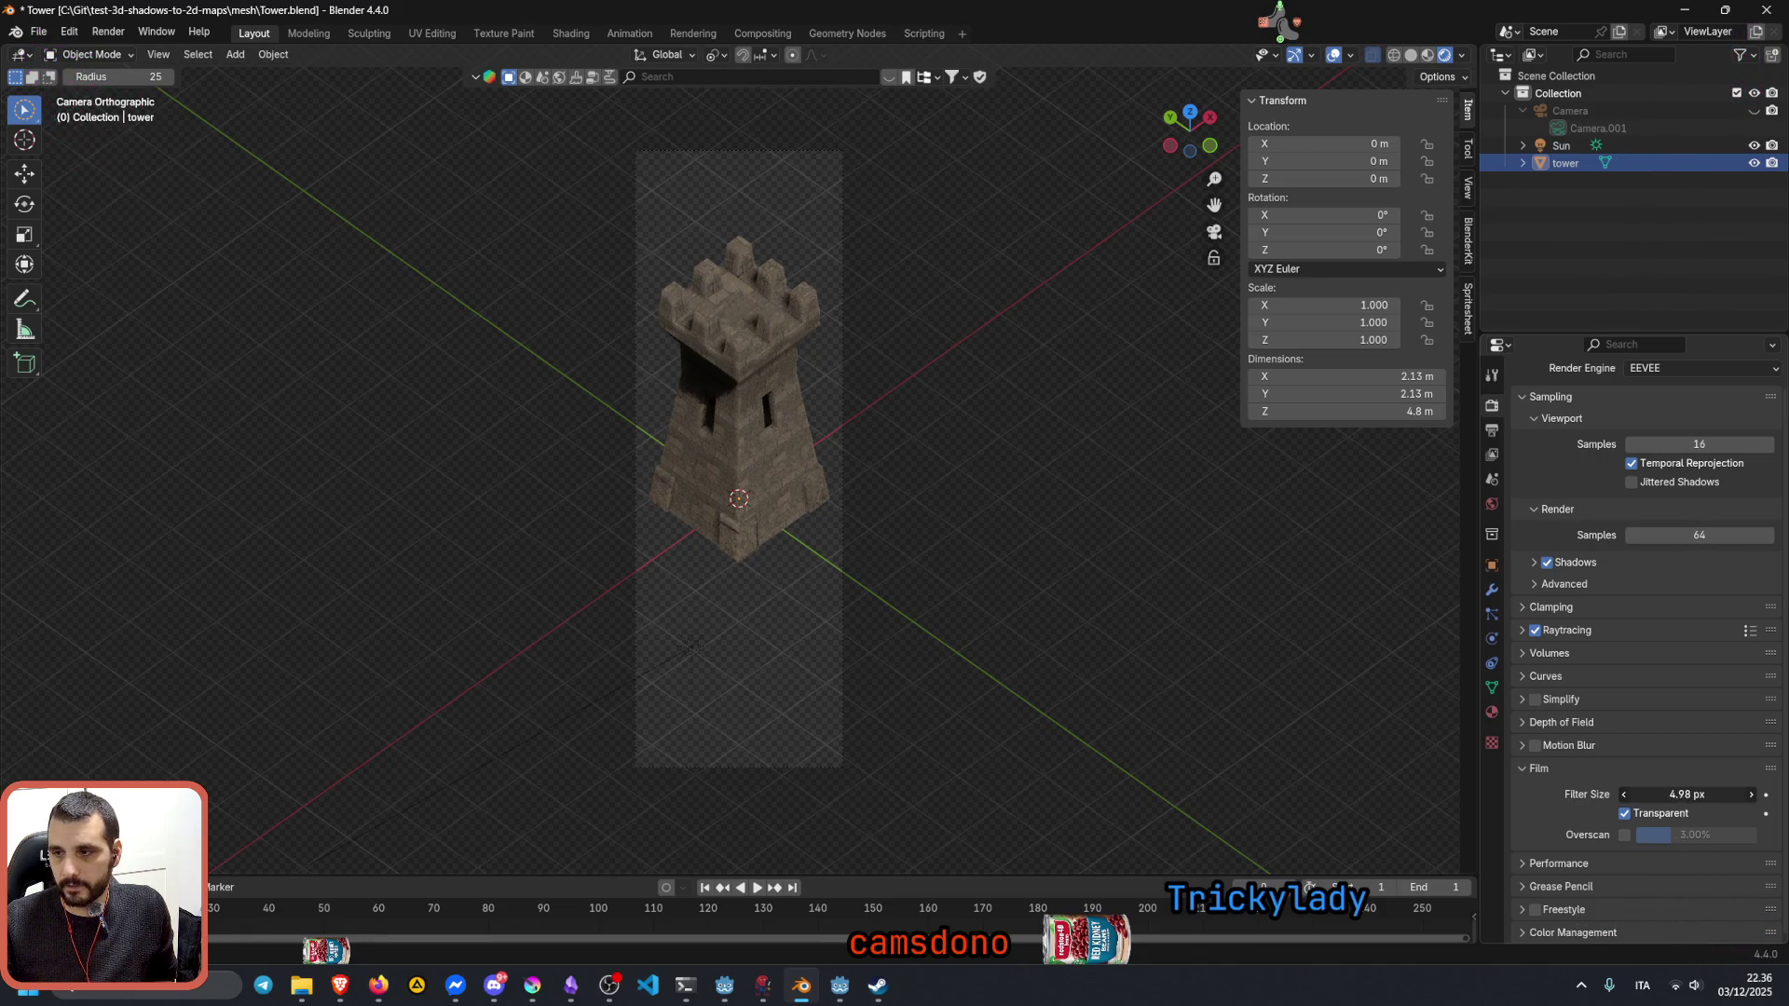
drag(1719, 794, 1759, 794)
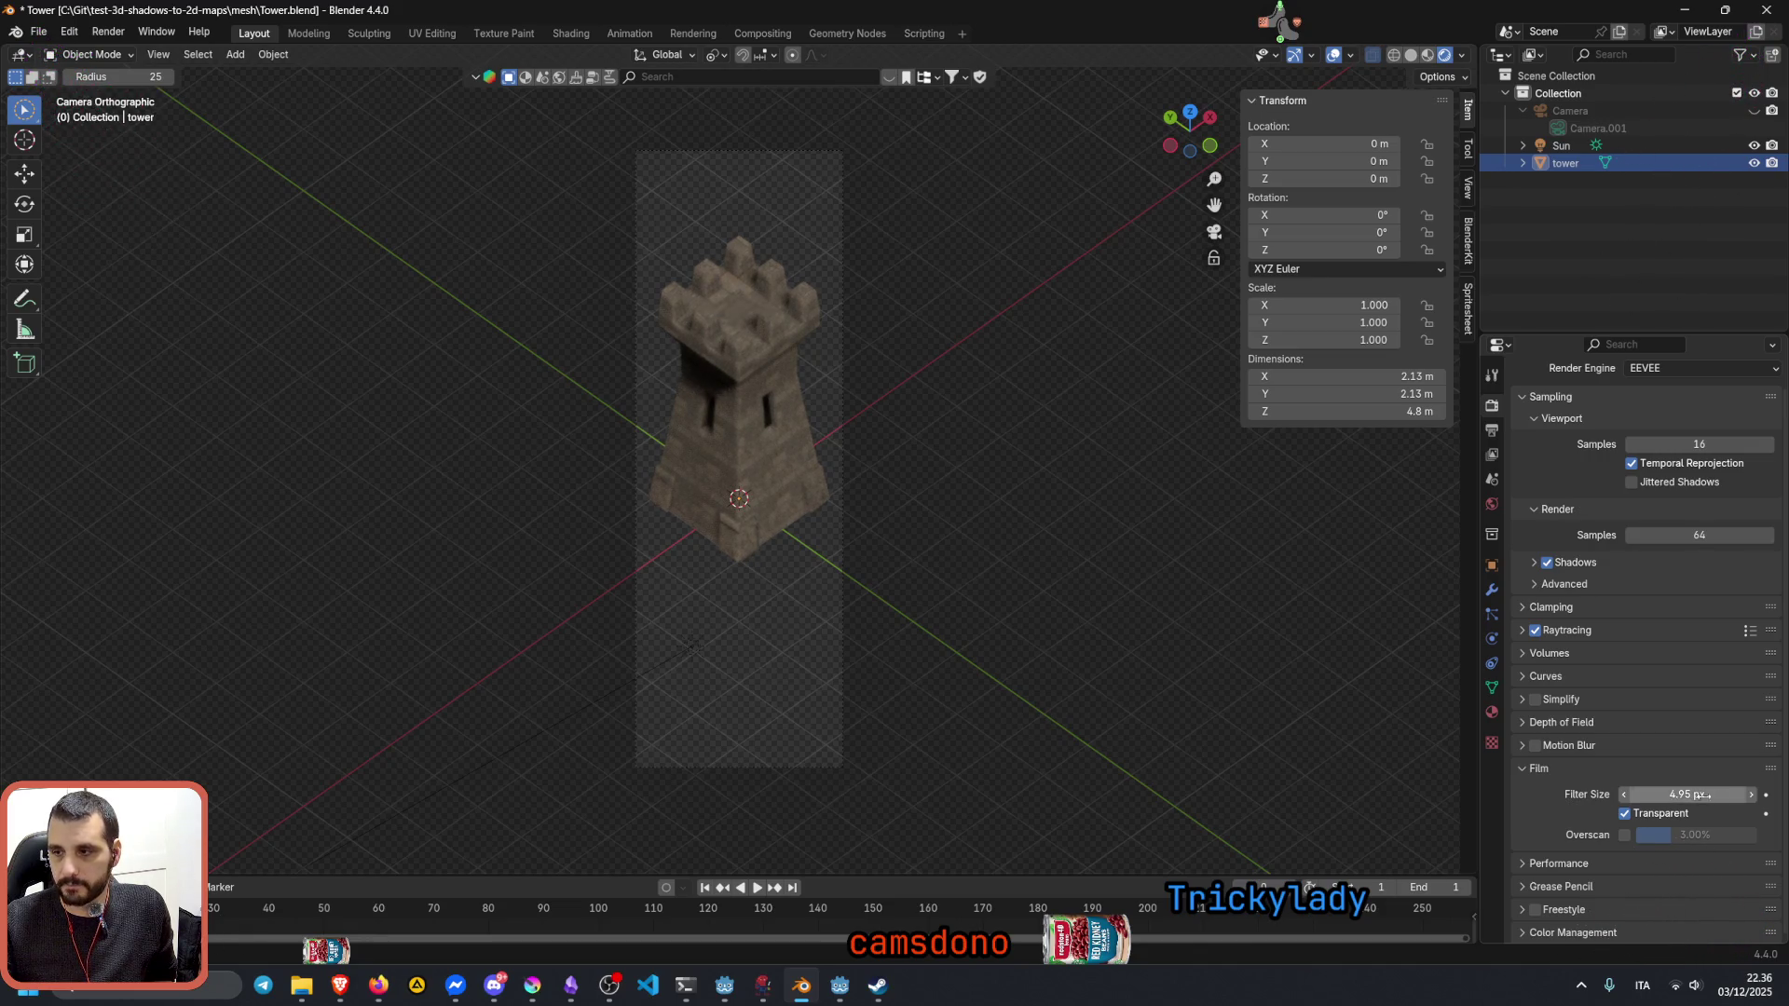
click(1720, 794)
text(1)
key(Return)
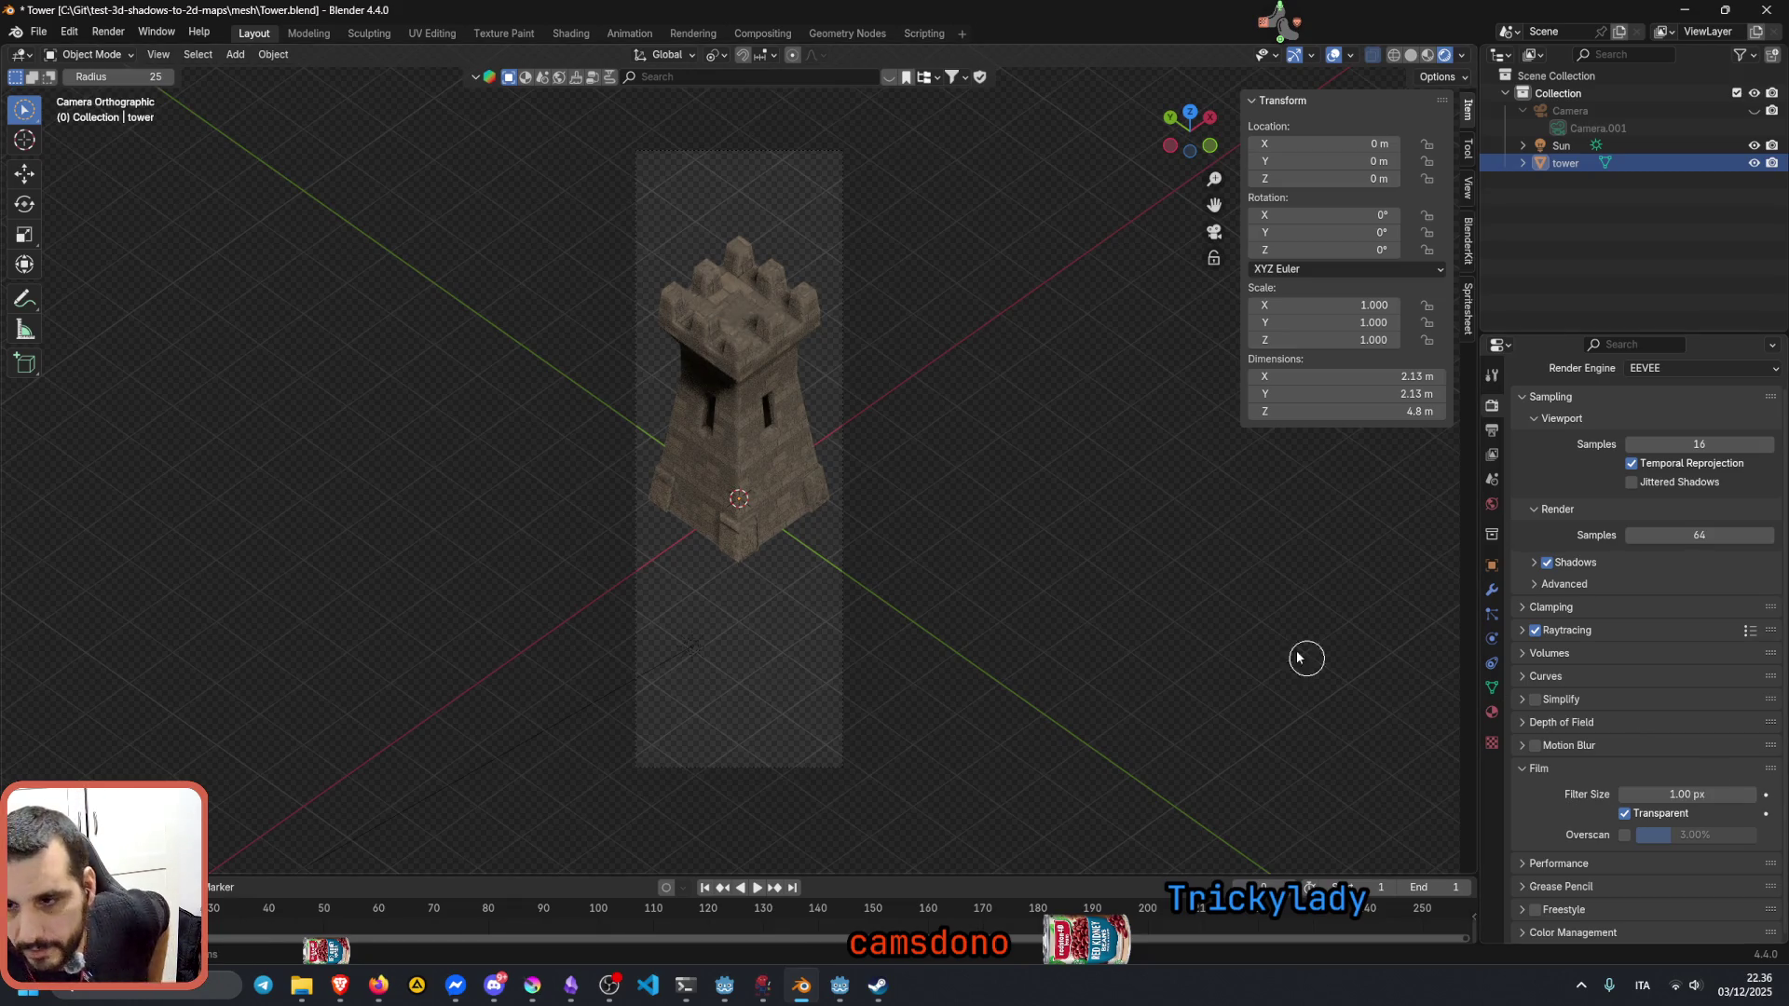
scroll(839, 545, up, 5)
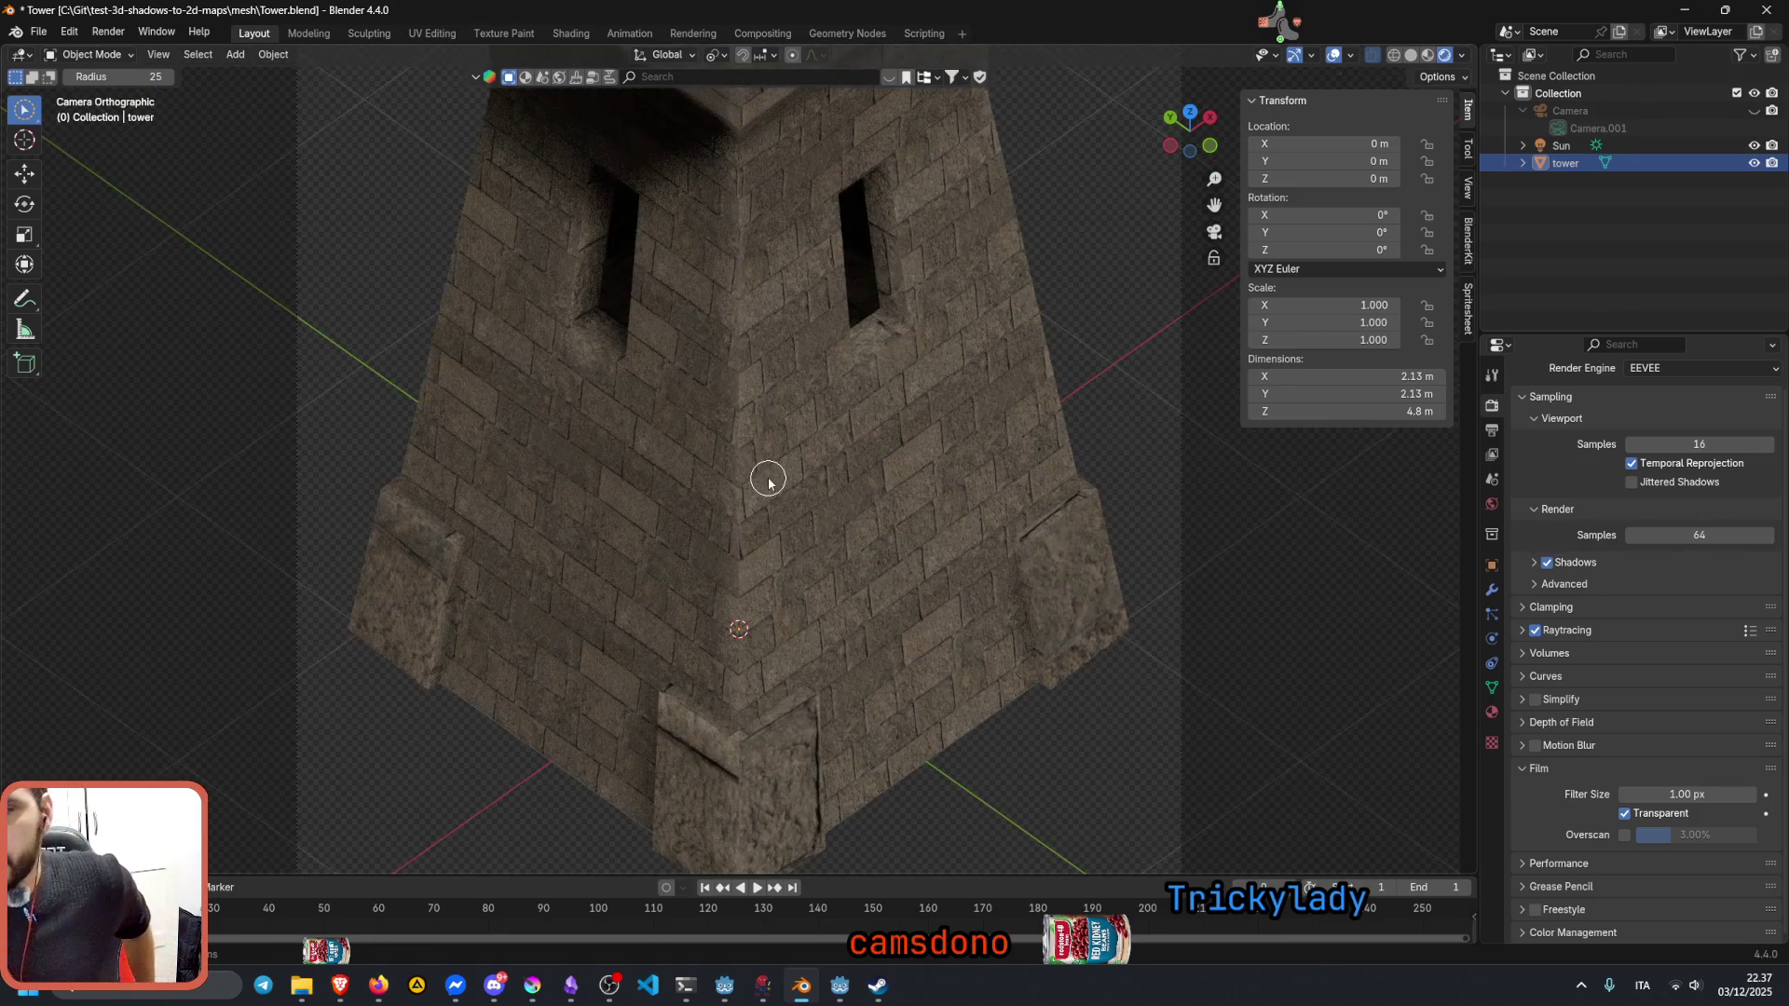
scroll(767, 482, up, 5)
Step: Frame the tower in camera view and enable High Quality Normals under Performance
key(Home)
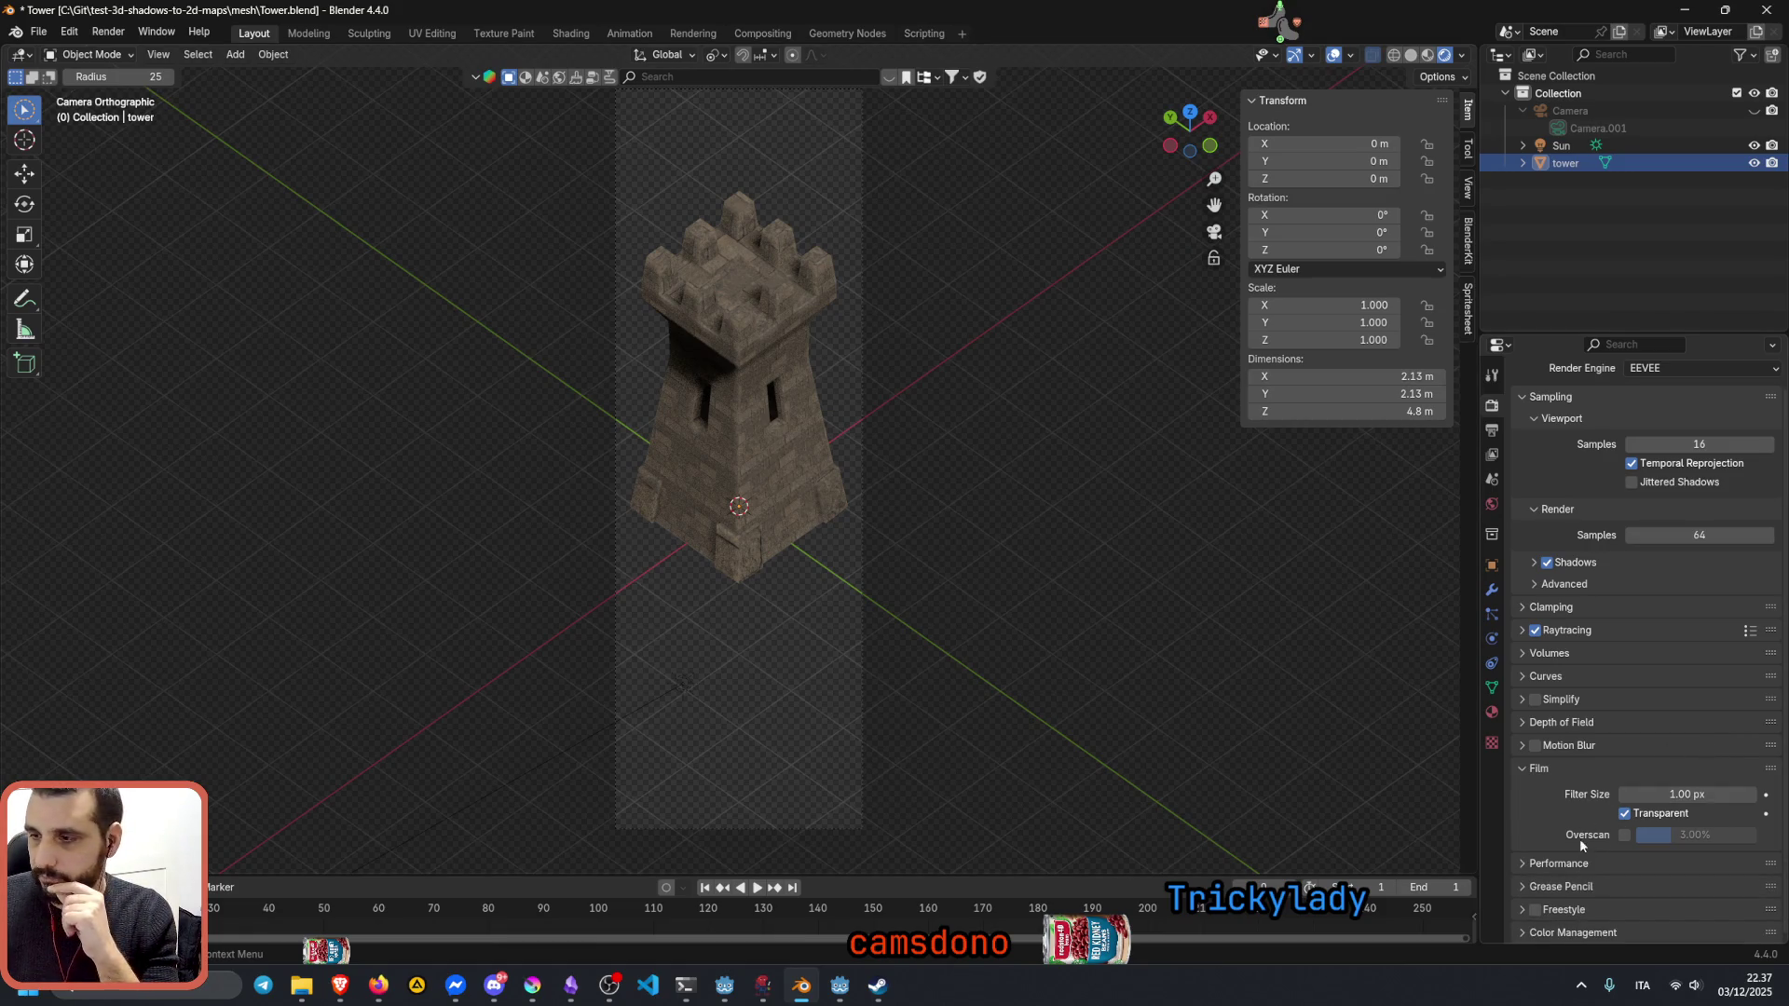
scroll(1613, 764, down, 2)
click(1615, 766)
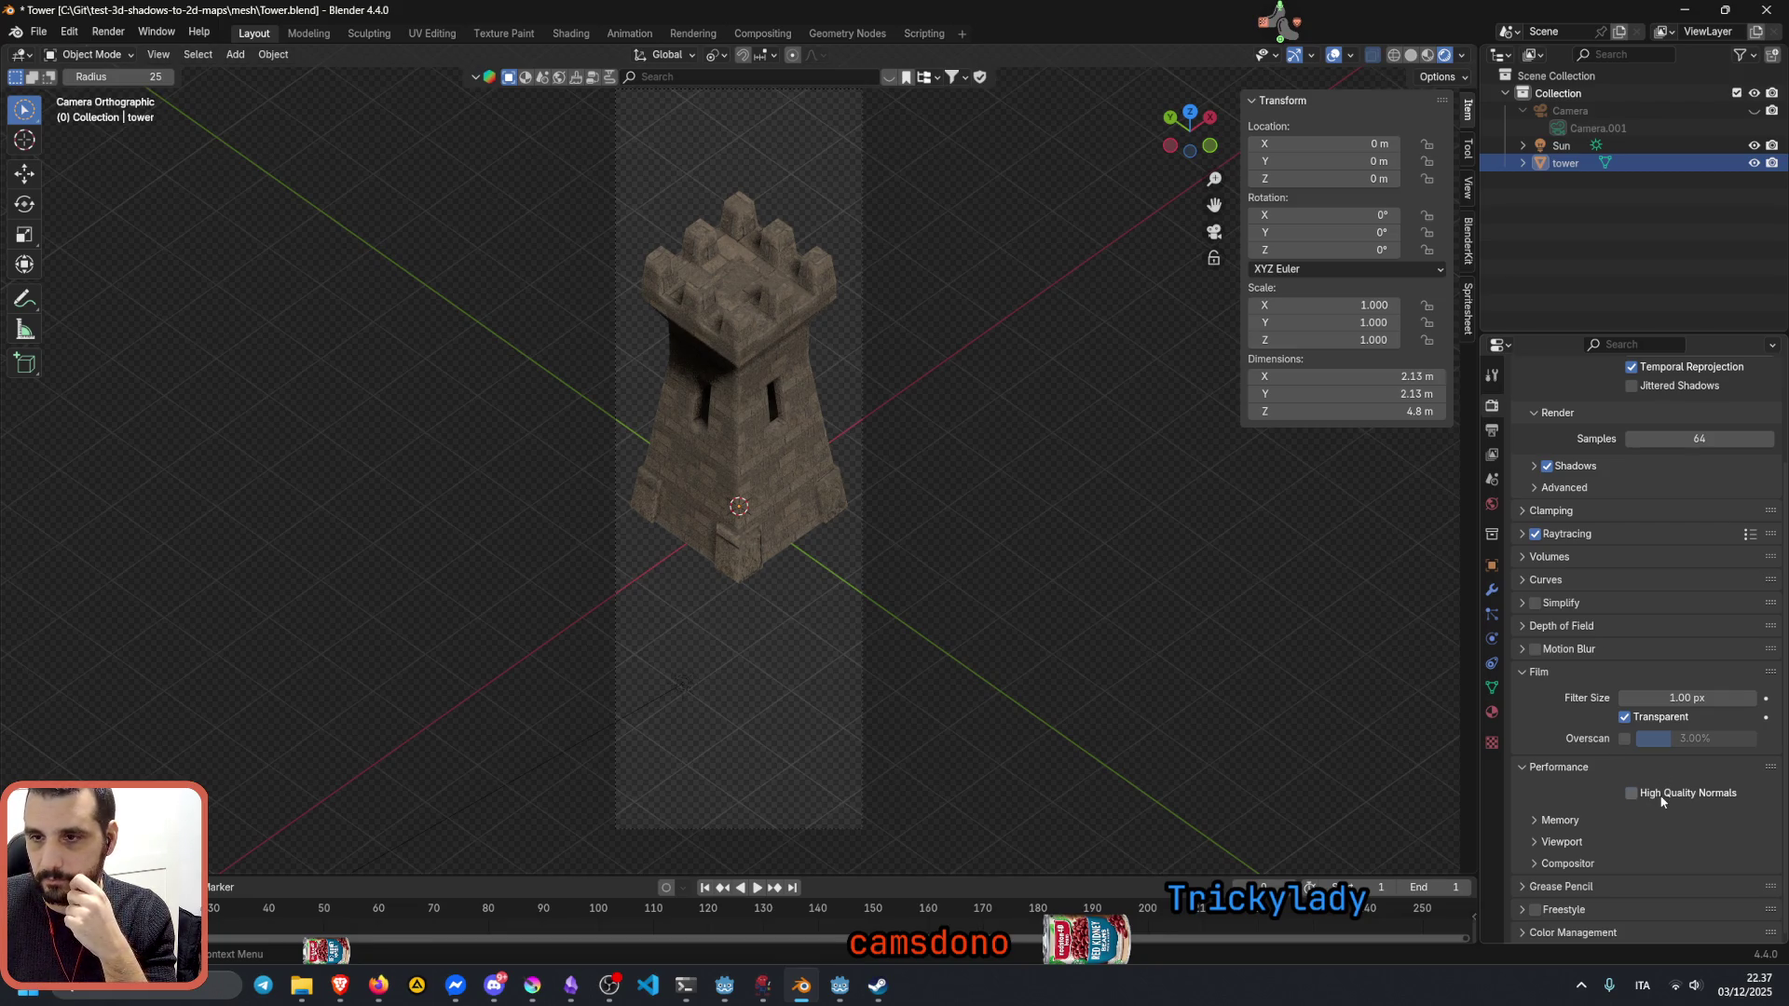
click(1664, 800)
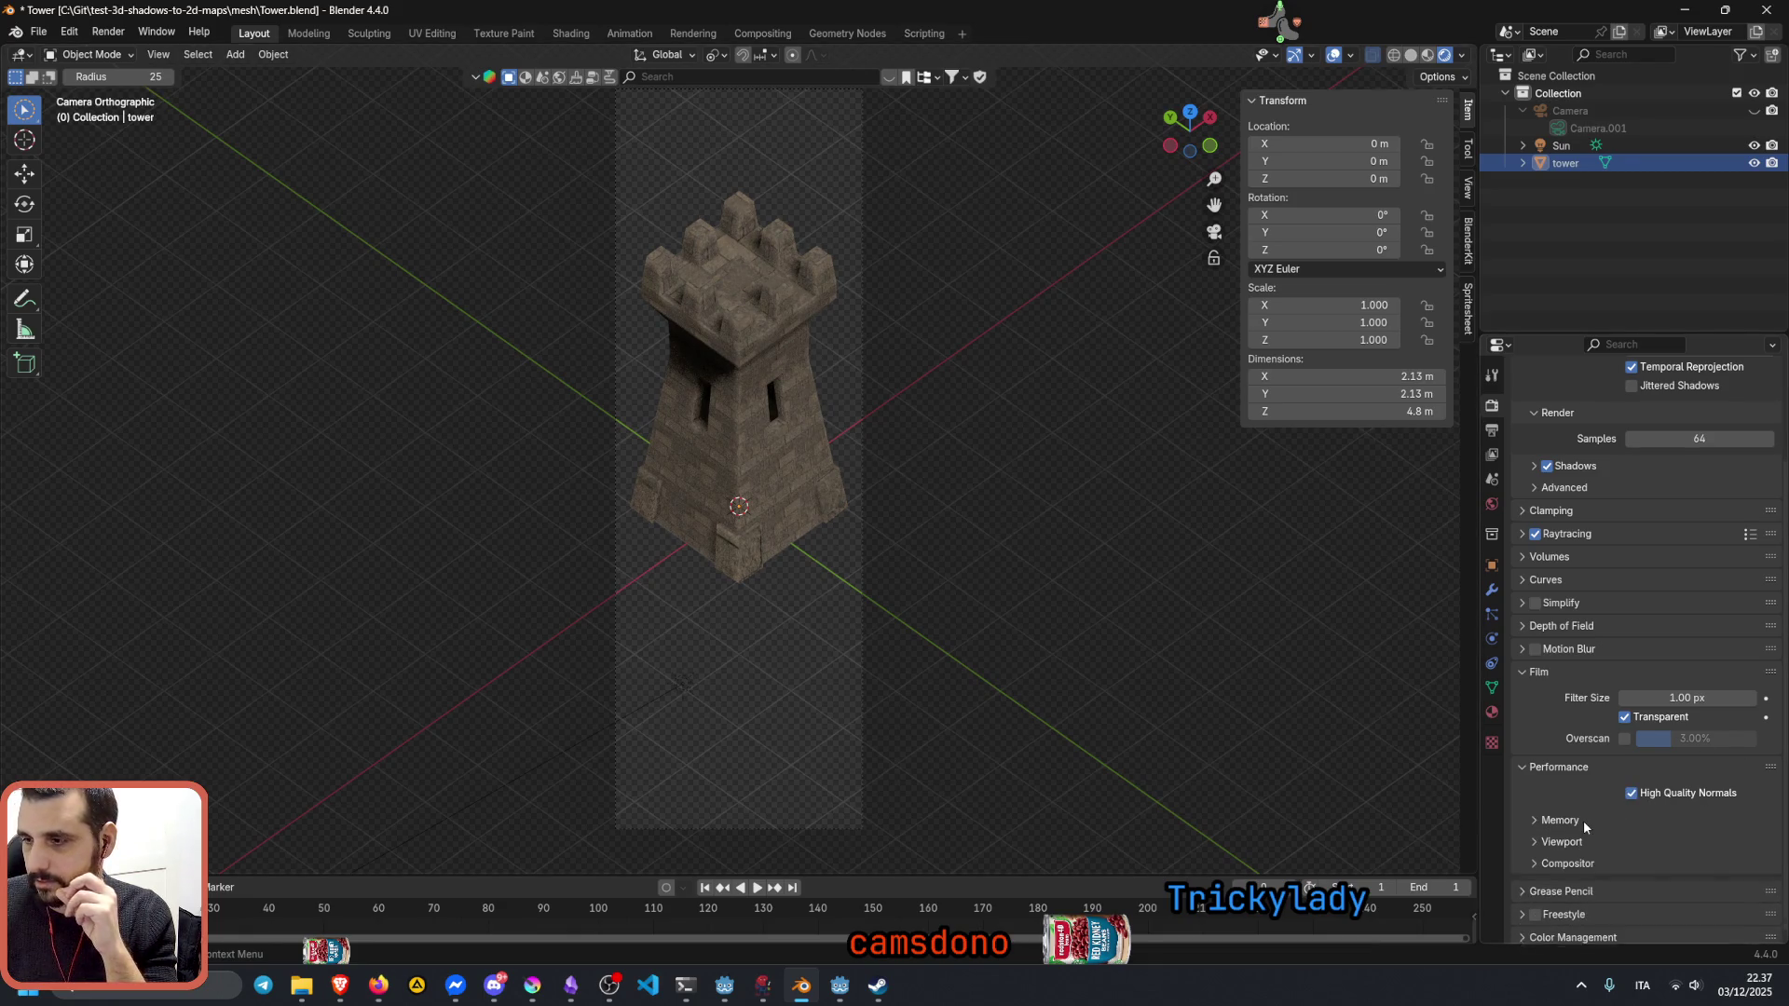
Step: Collapse Performance and Film, and glance over the Volumes settings
click(1573, 772)
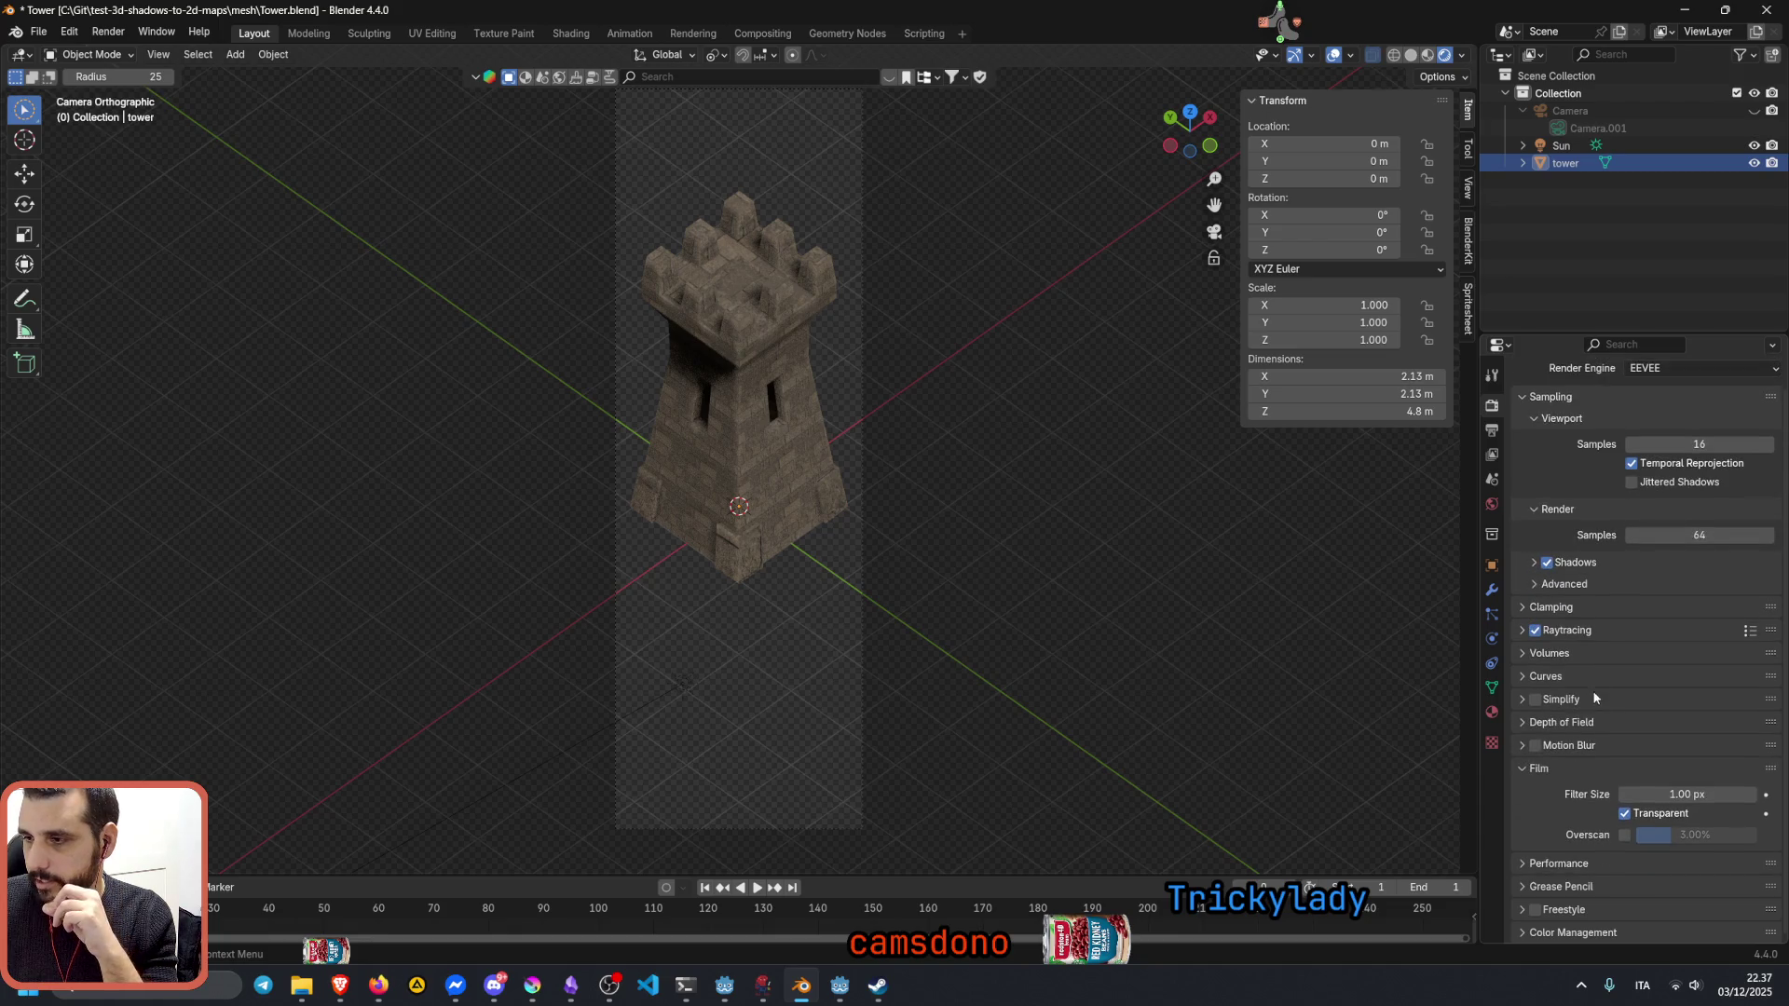
click(1549, 767)
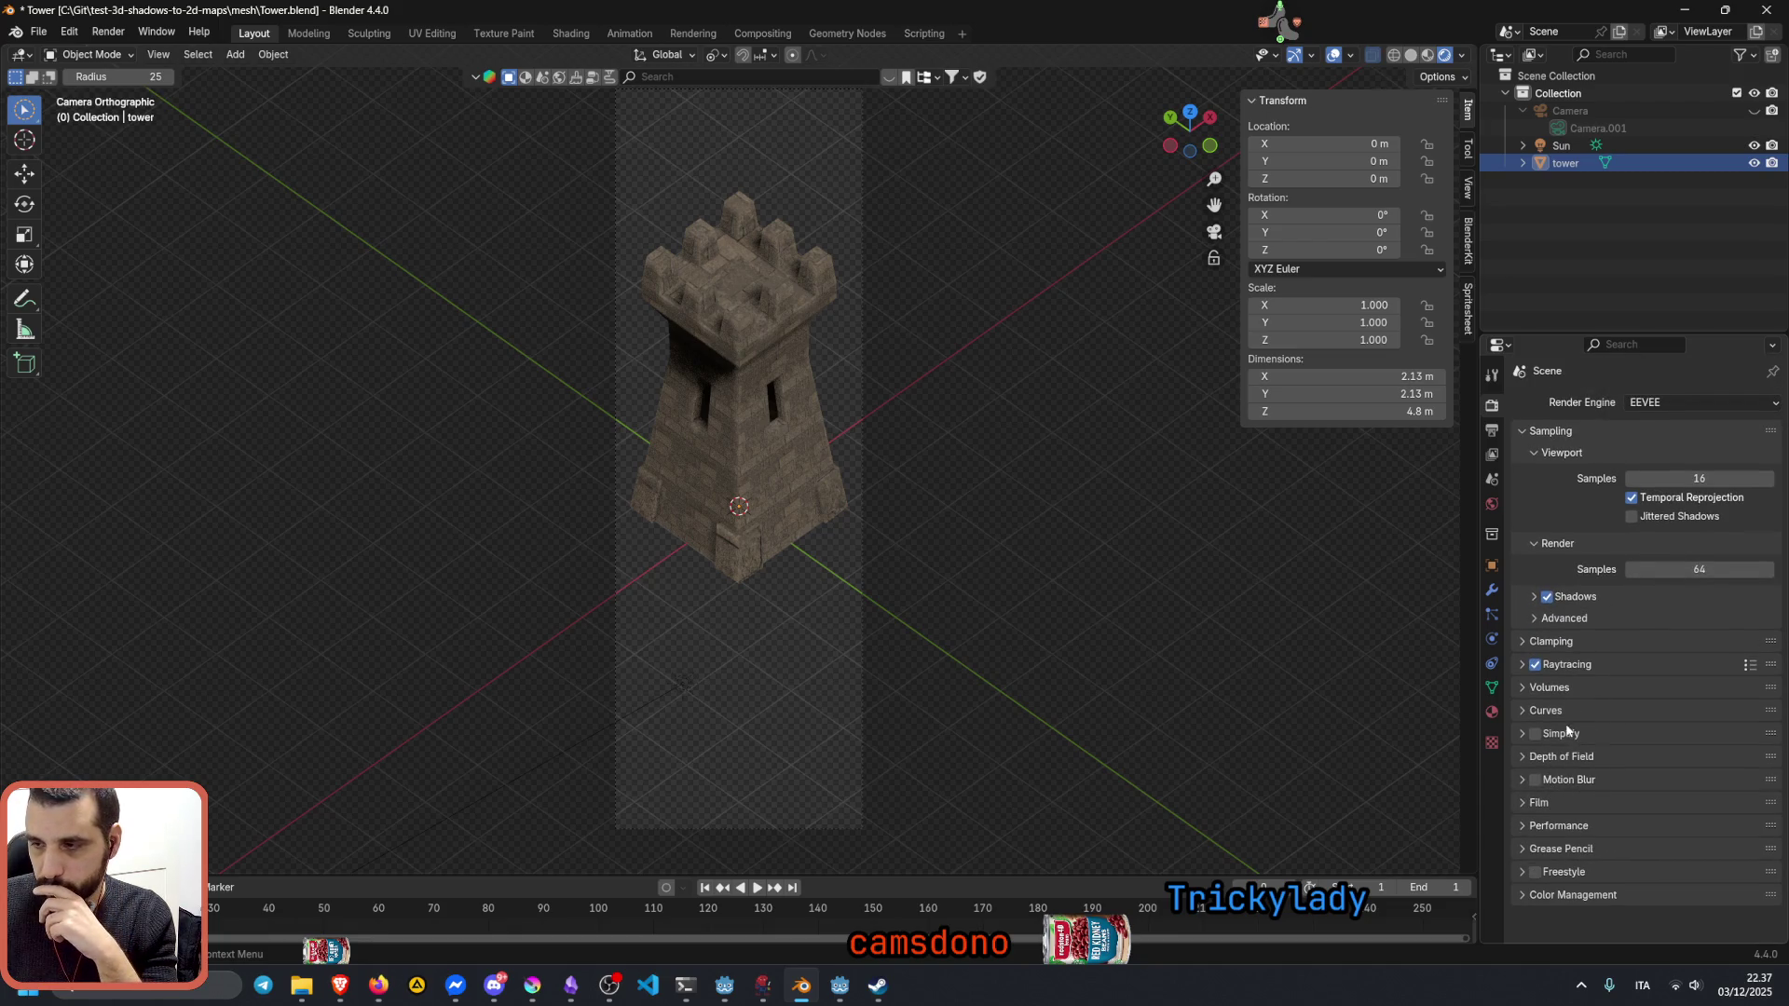
click(1562, 689)
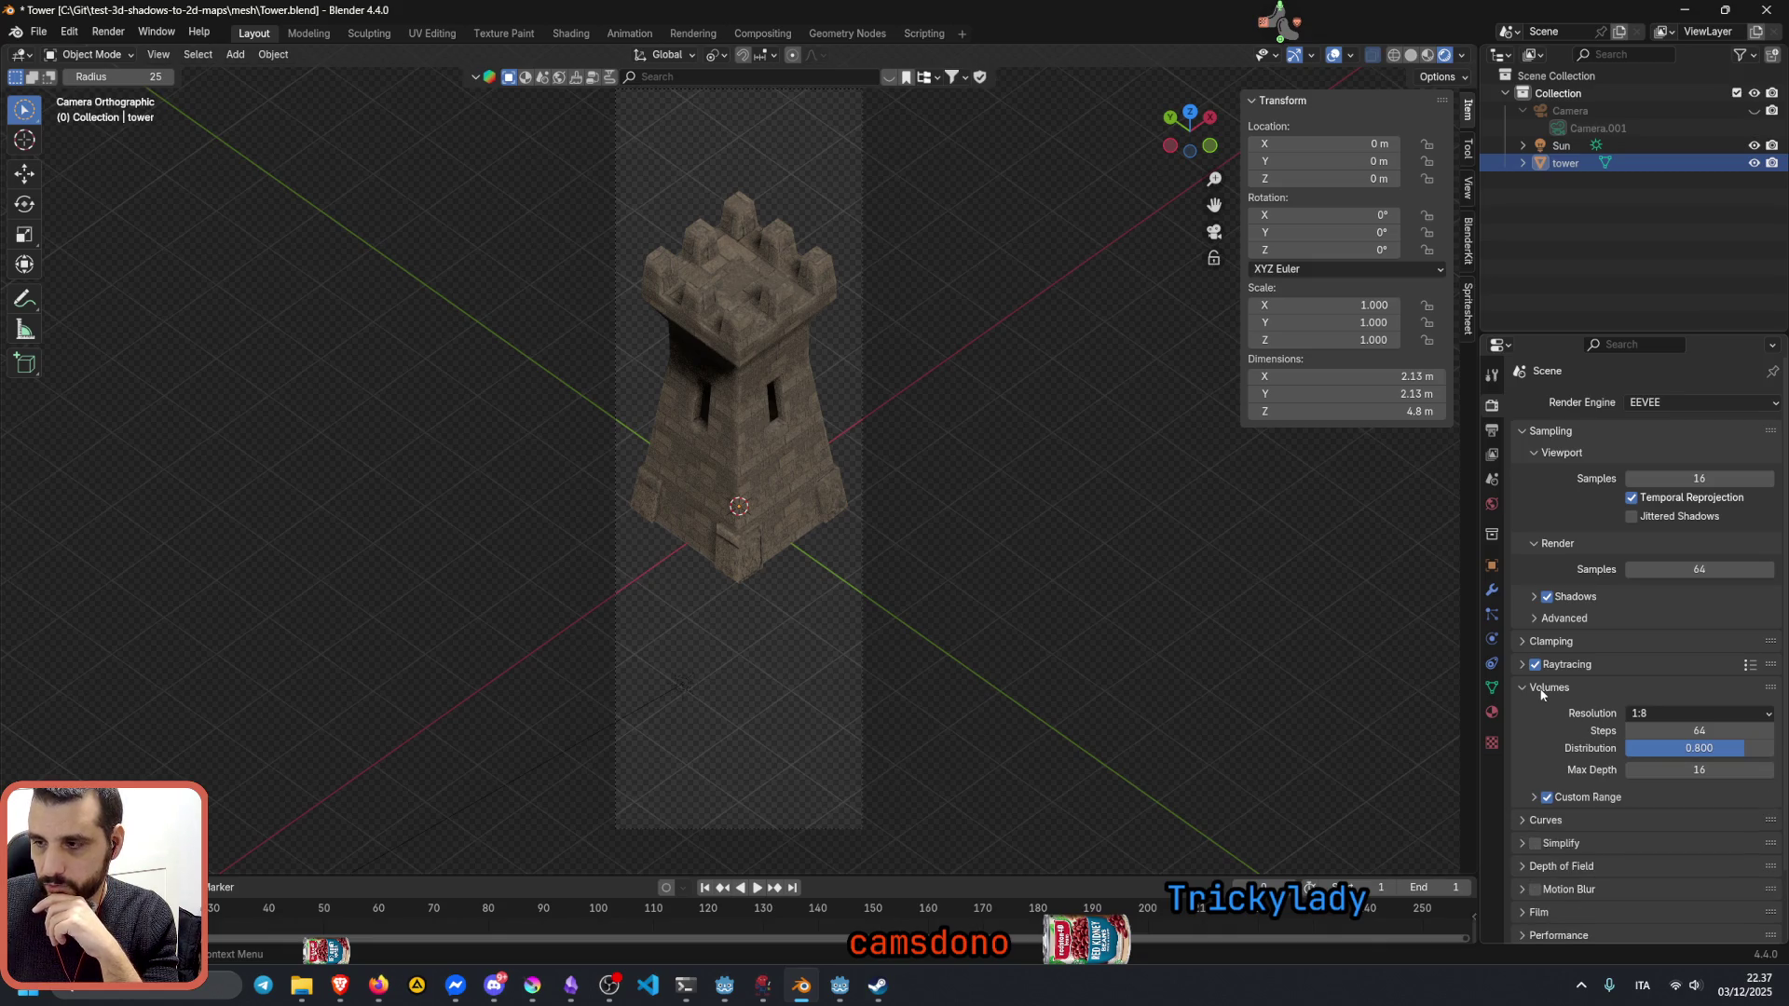
click(1542, 690)
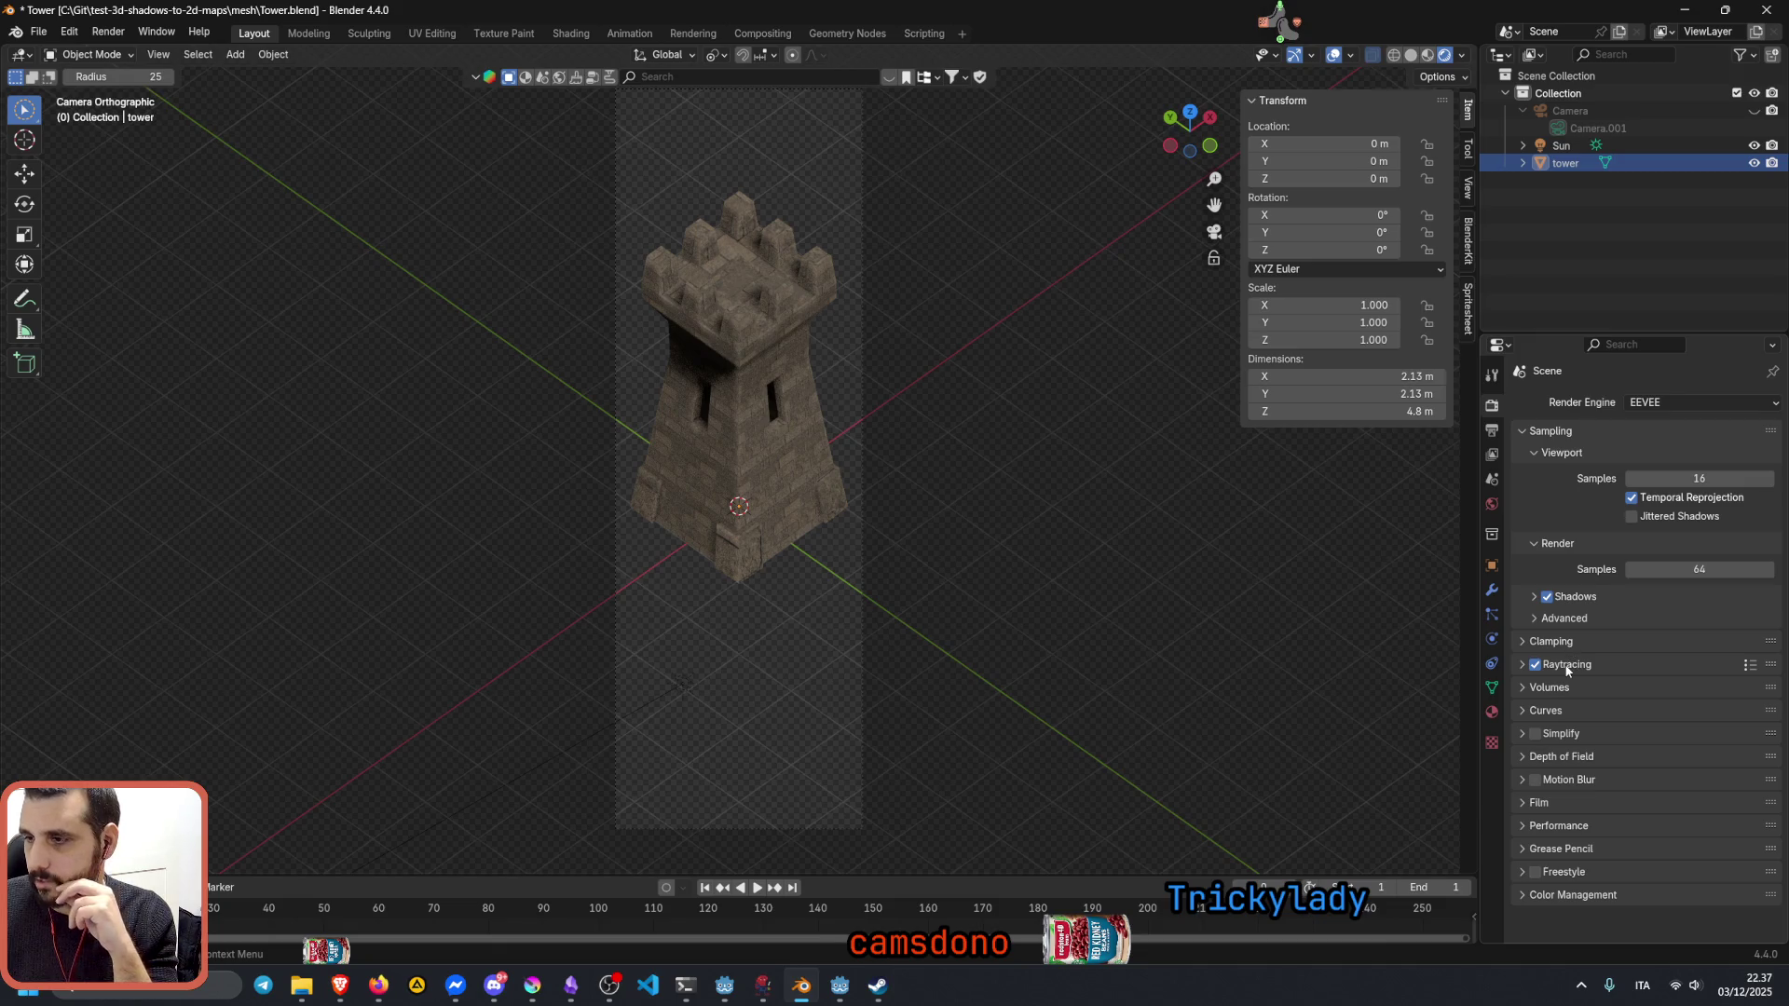
Step: Compare Raytracing and Shadows off and on, leaving both enabled, and reveal the advanced Light Threshold
click(1534, 667)
click(1535, 668)
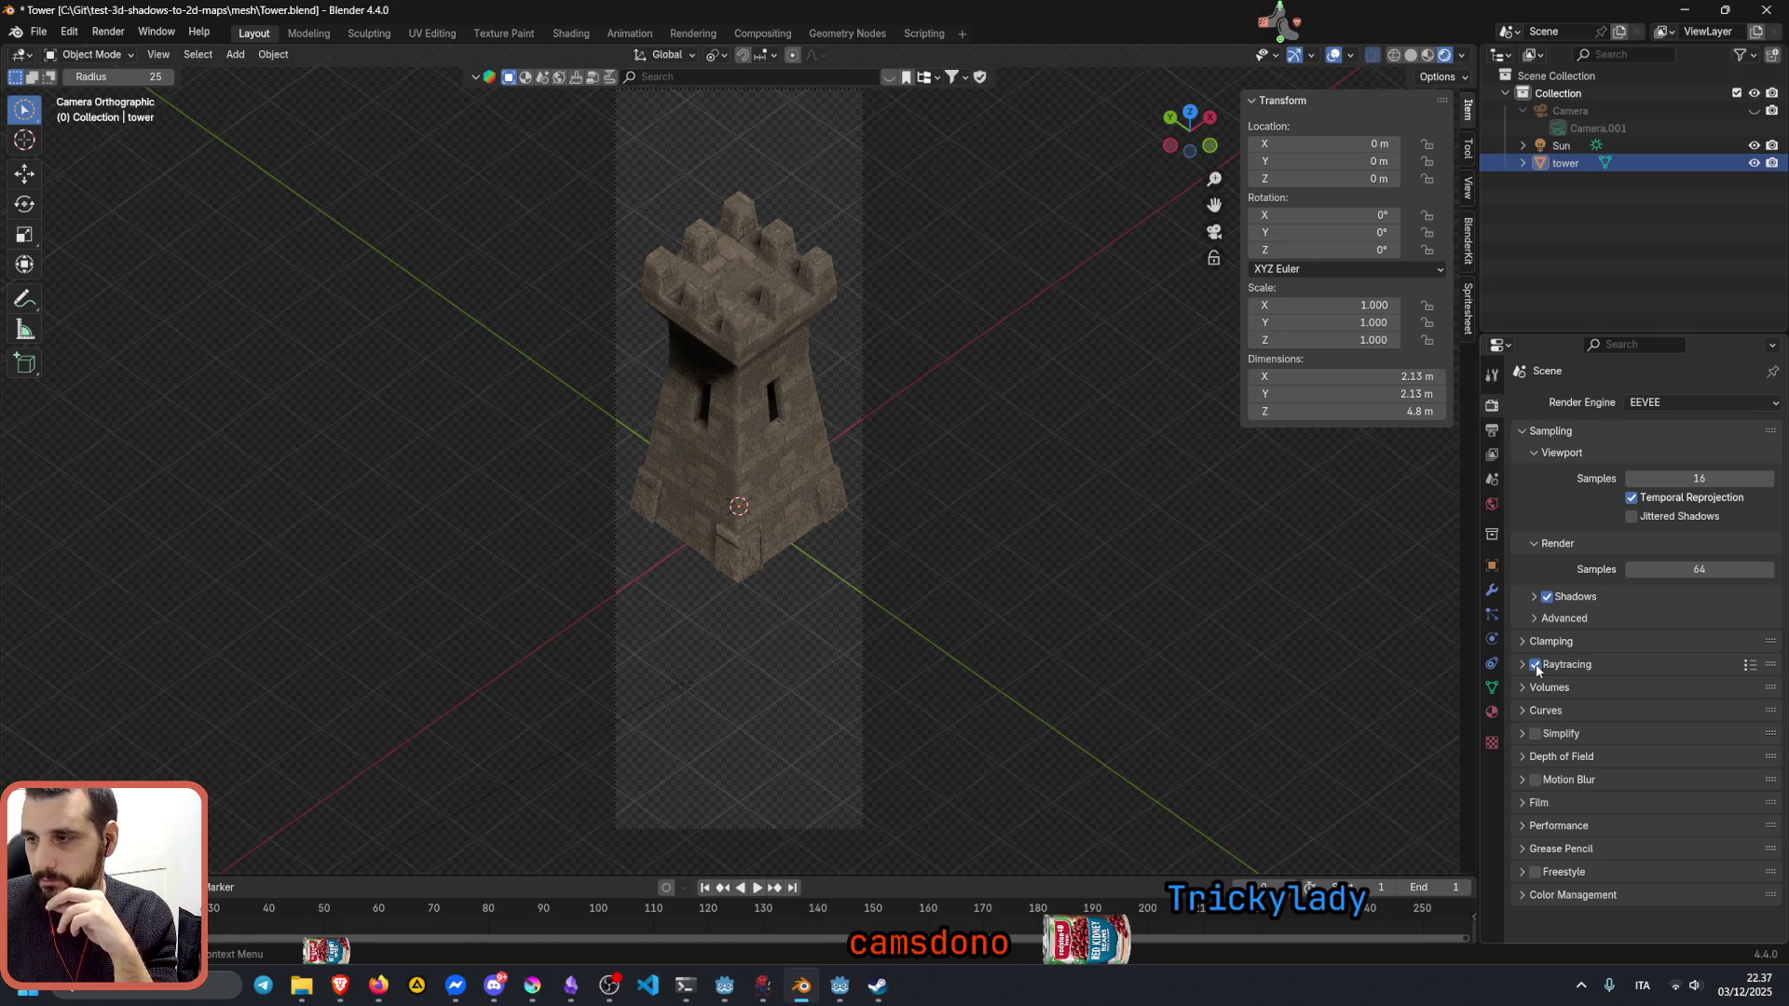
click(1546, 598)
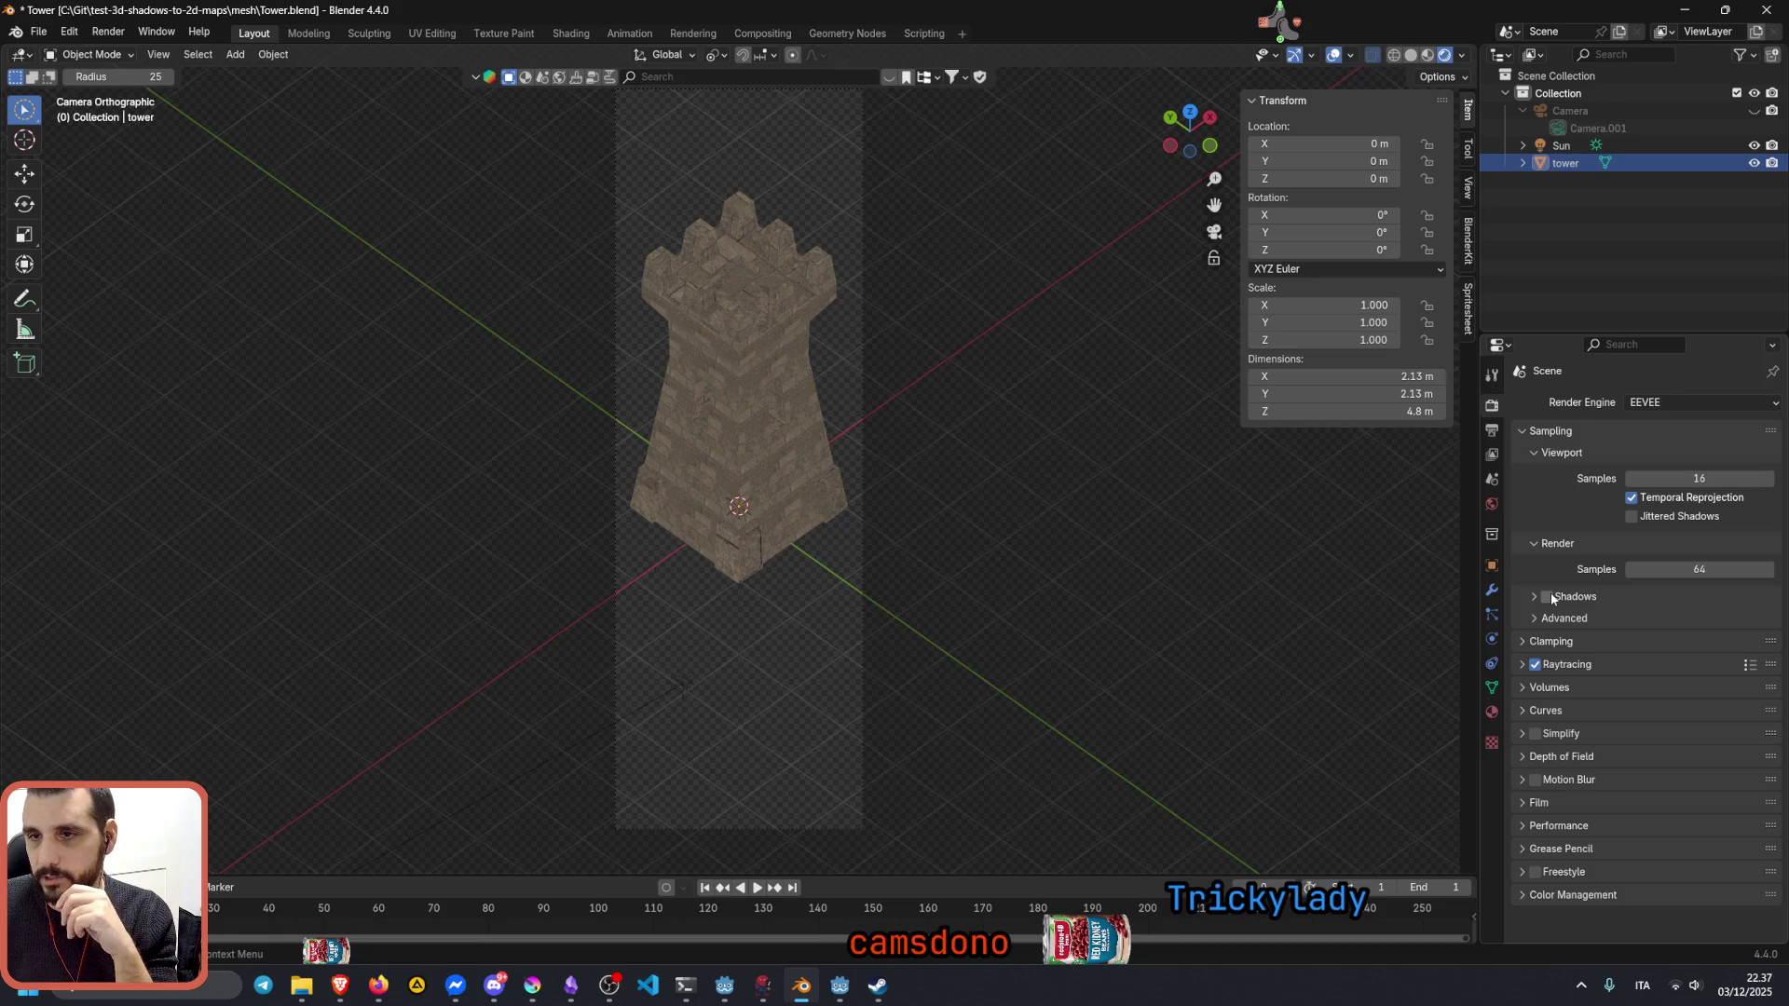
click(1549, 598)
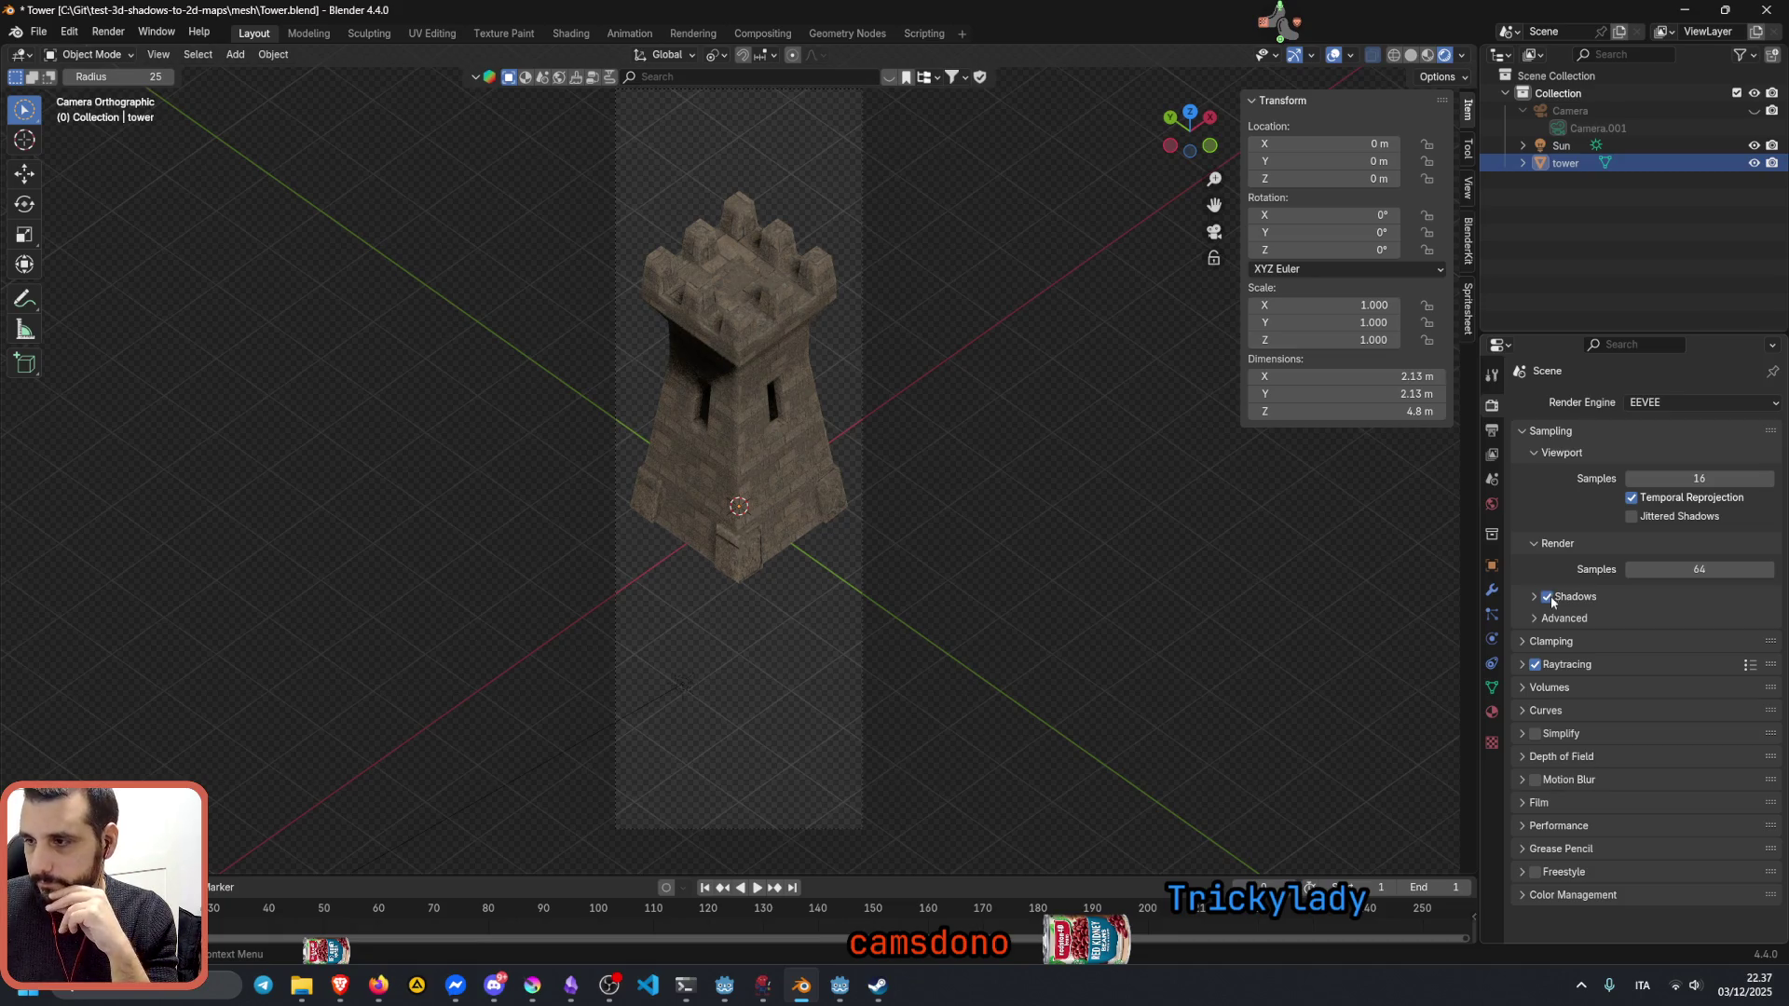
click(1543, 618)
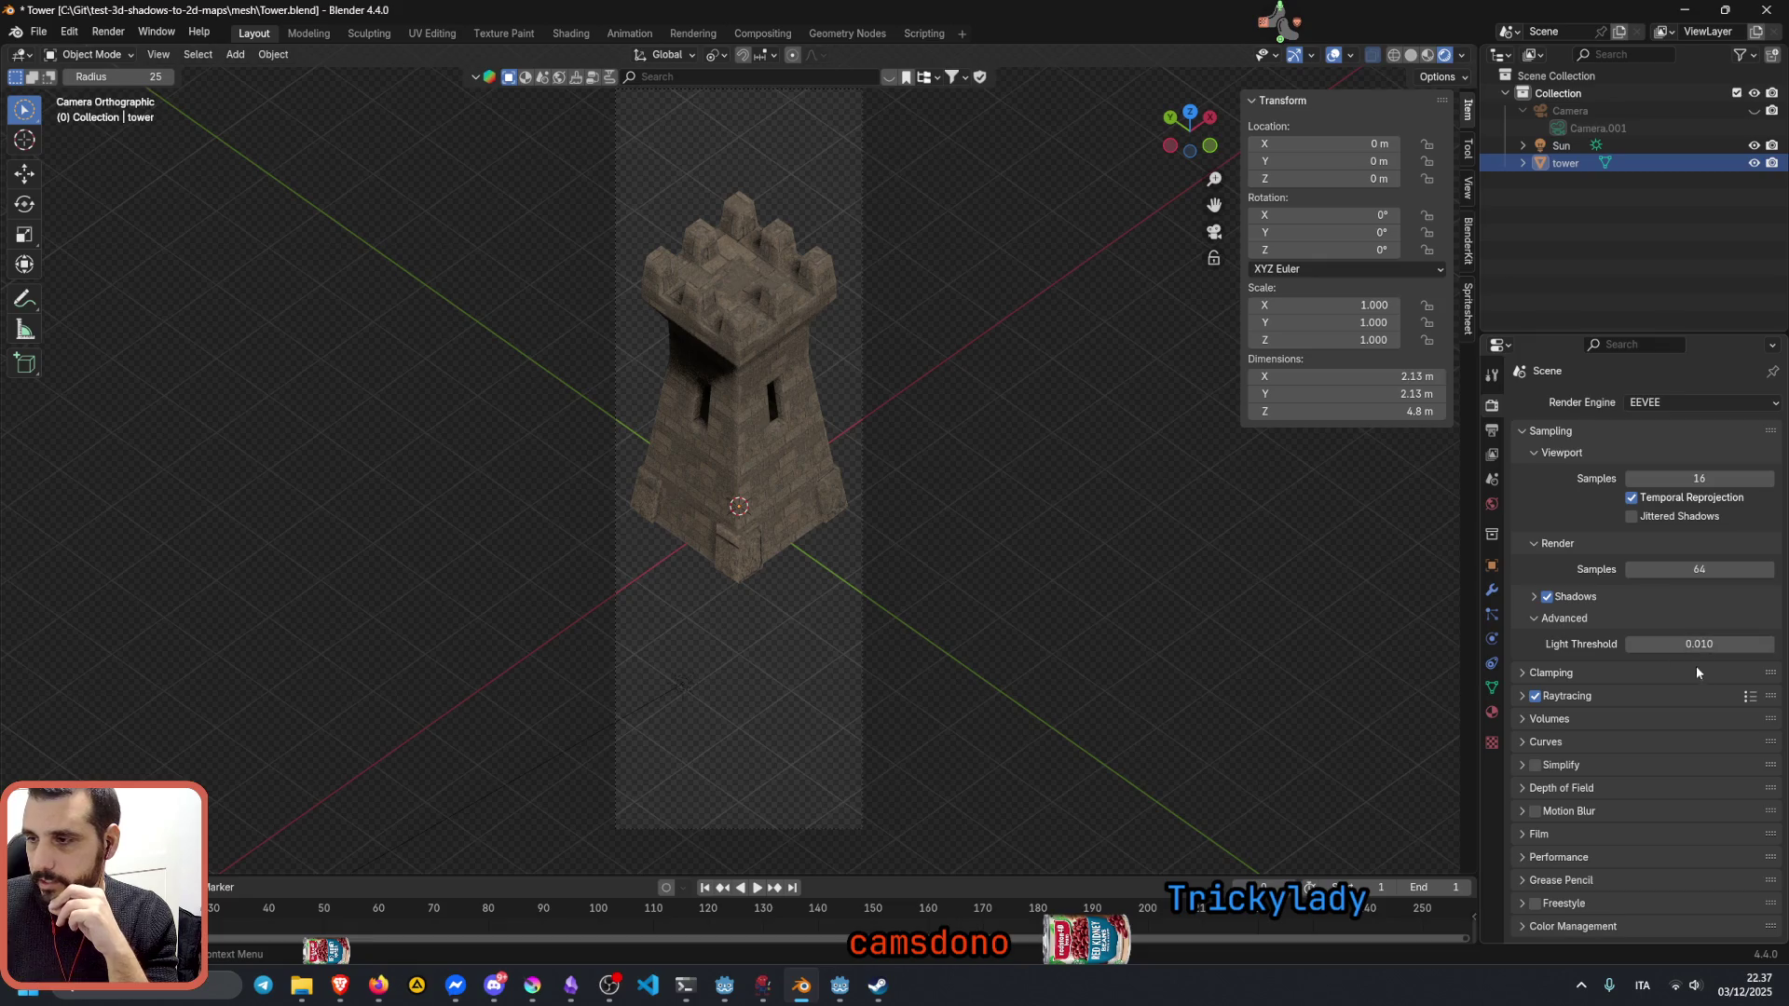
click(1631, 643)
Step: Set the sampling Light Threshold to 0.500
drag(1698, 644, 1762, 644)
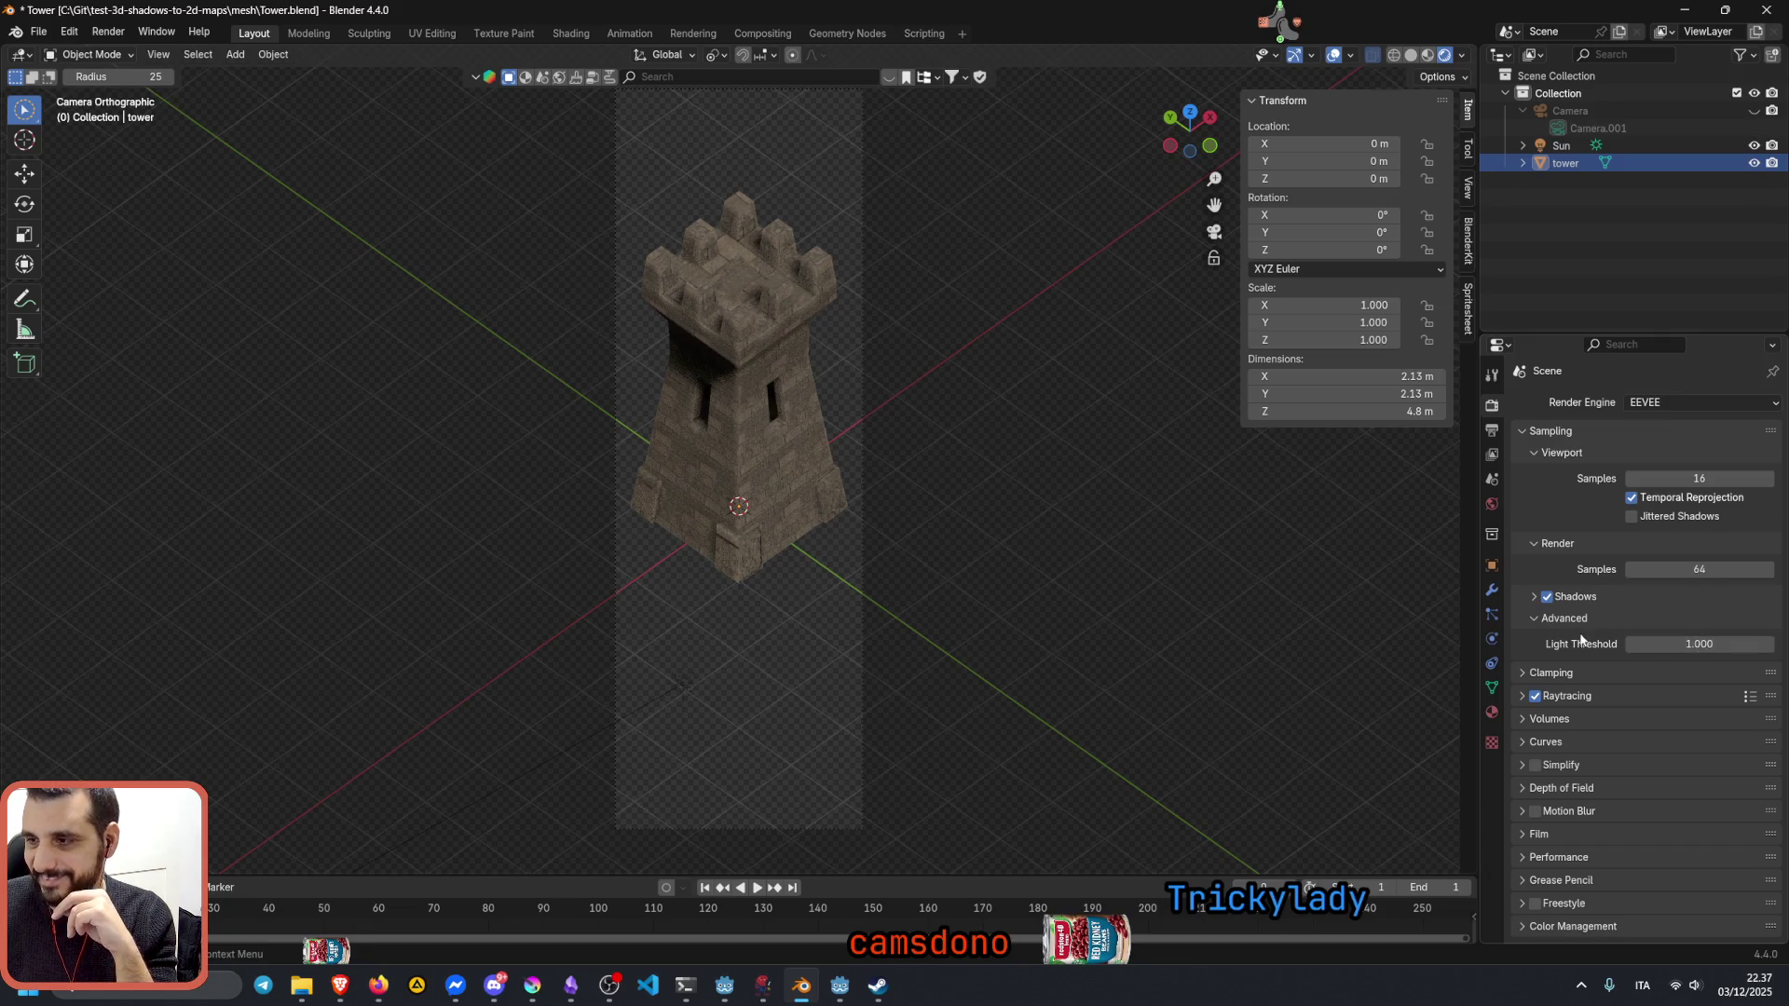
double_click(1688, 644)
text(01)
key(Return)
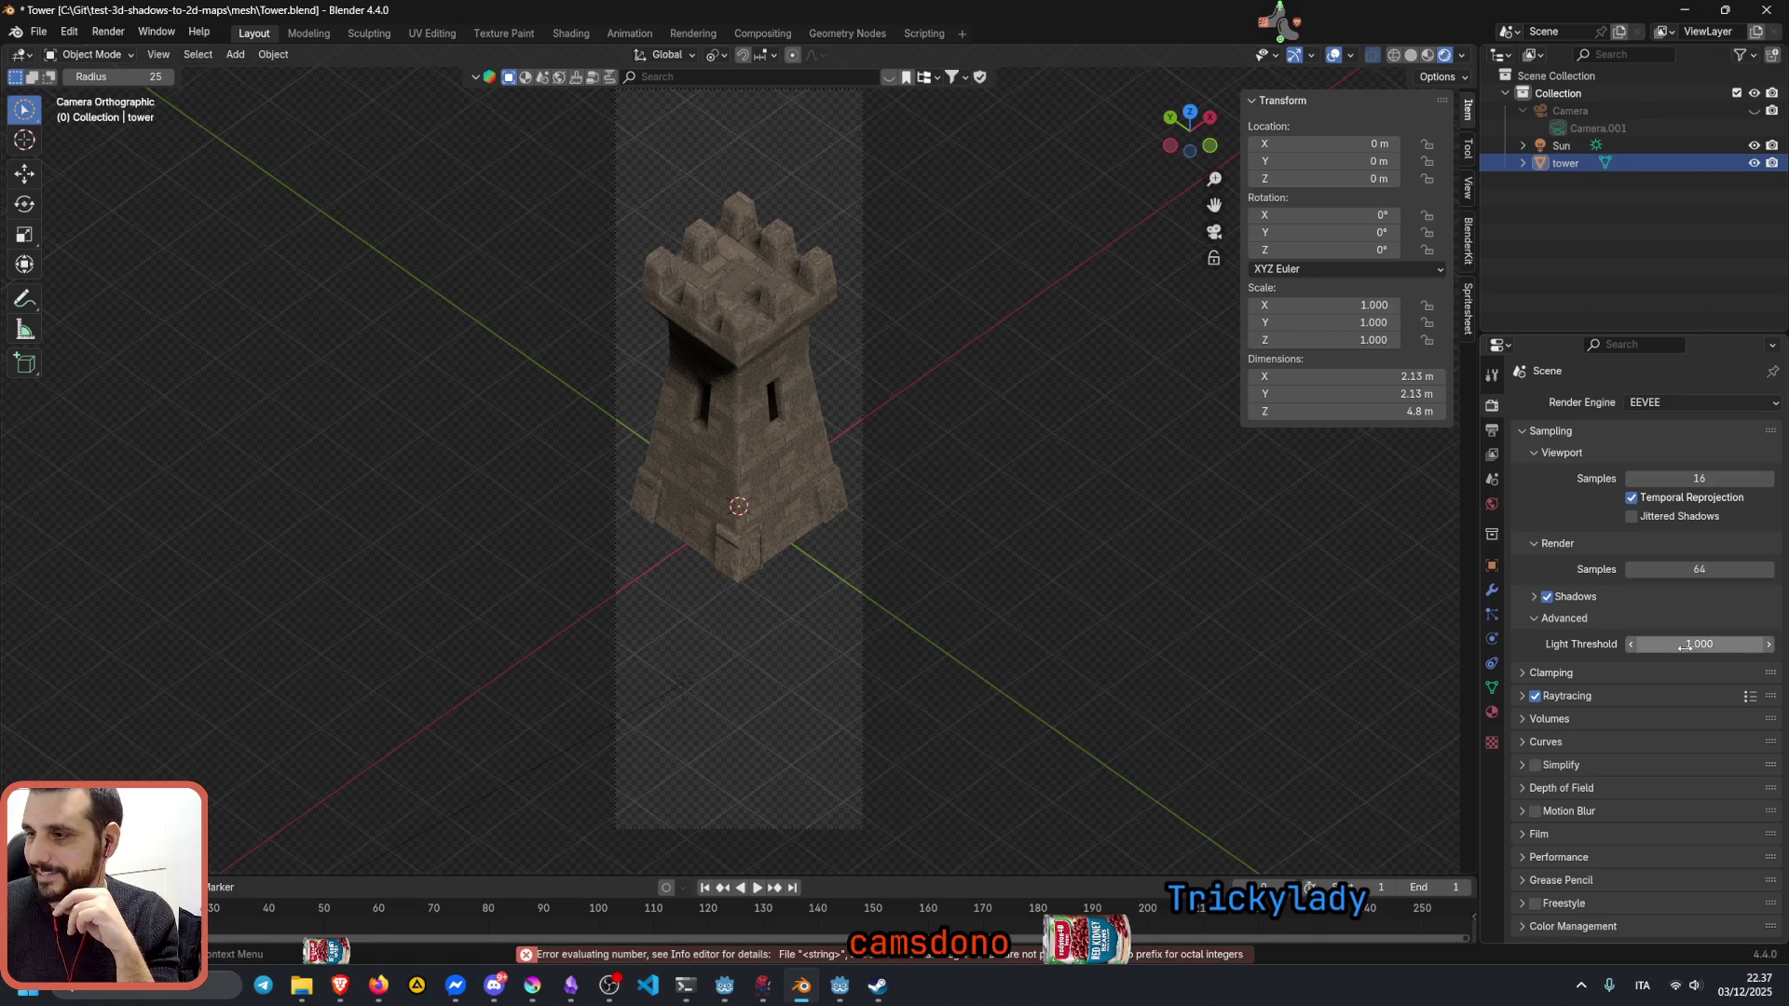
double_click(1688, 643)
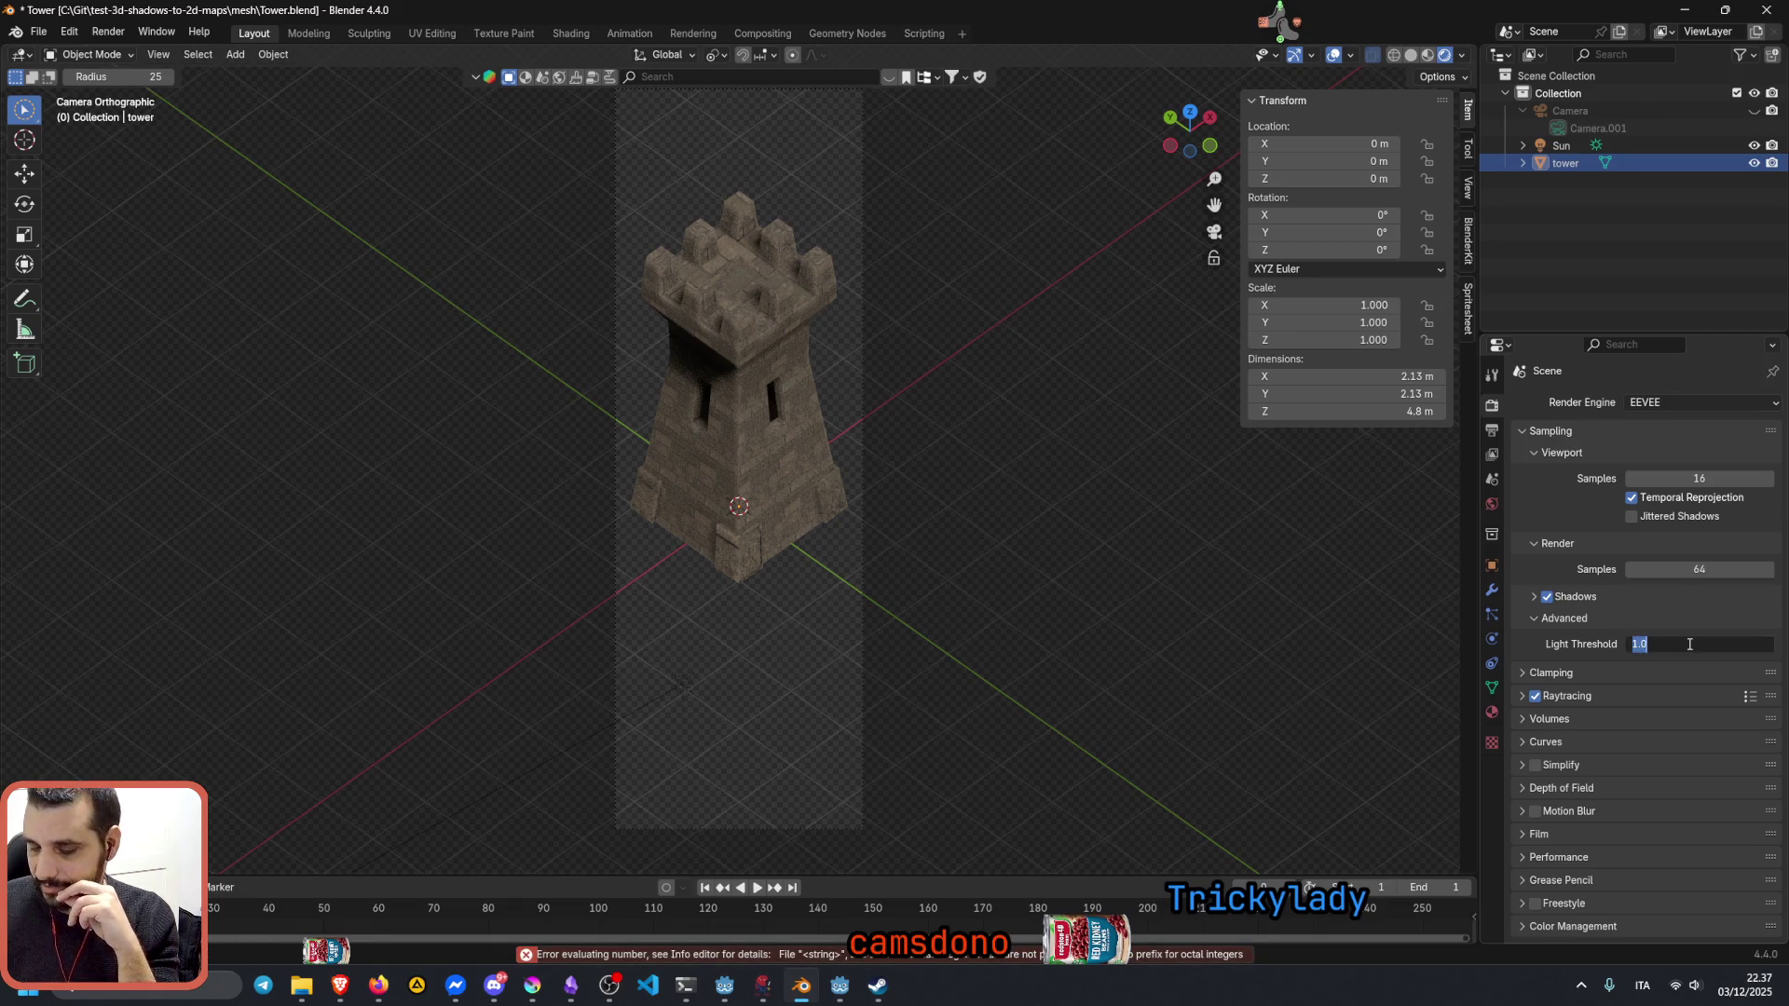
text(0)
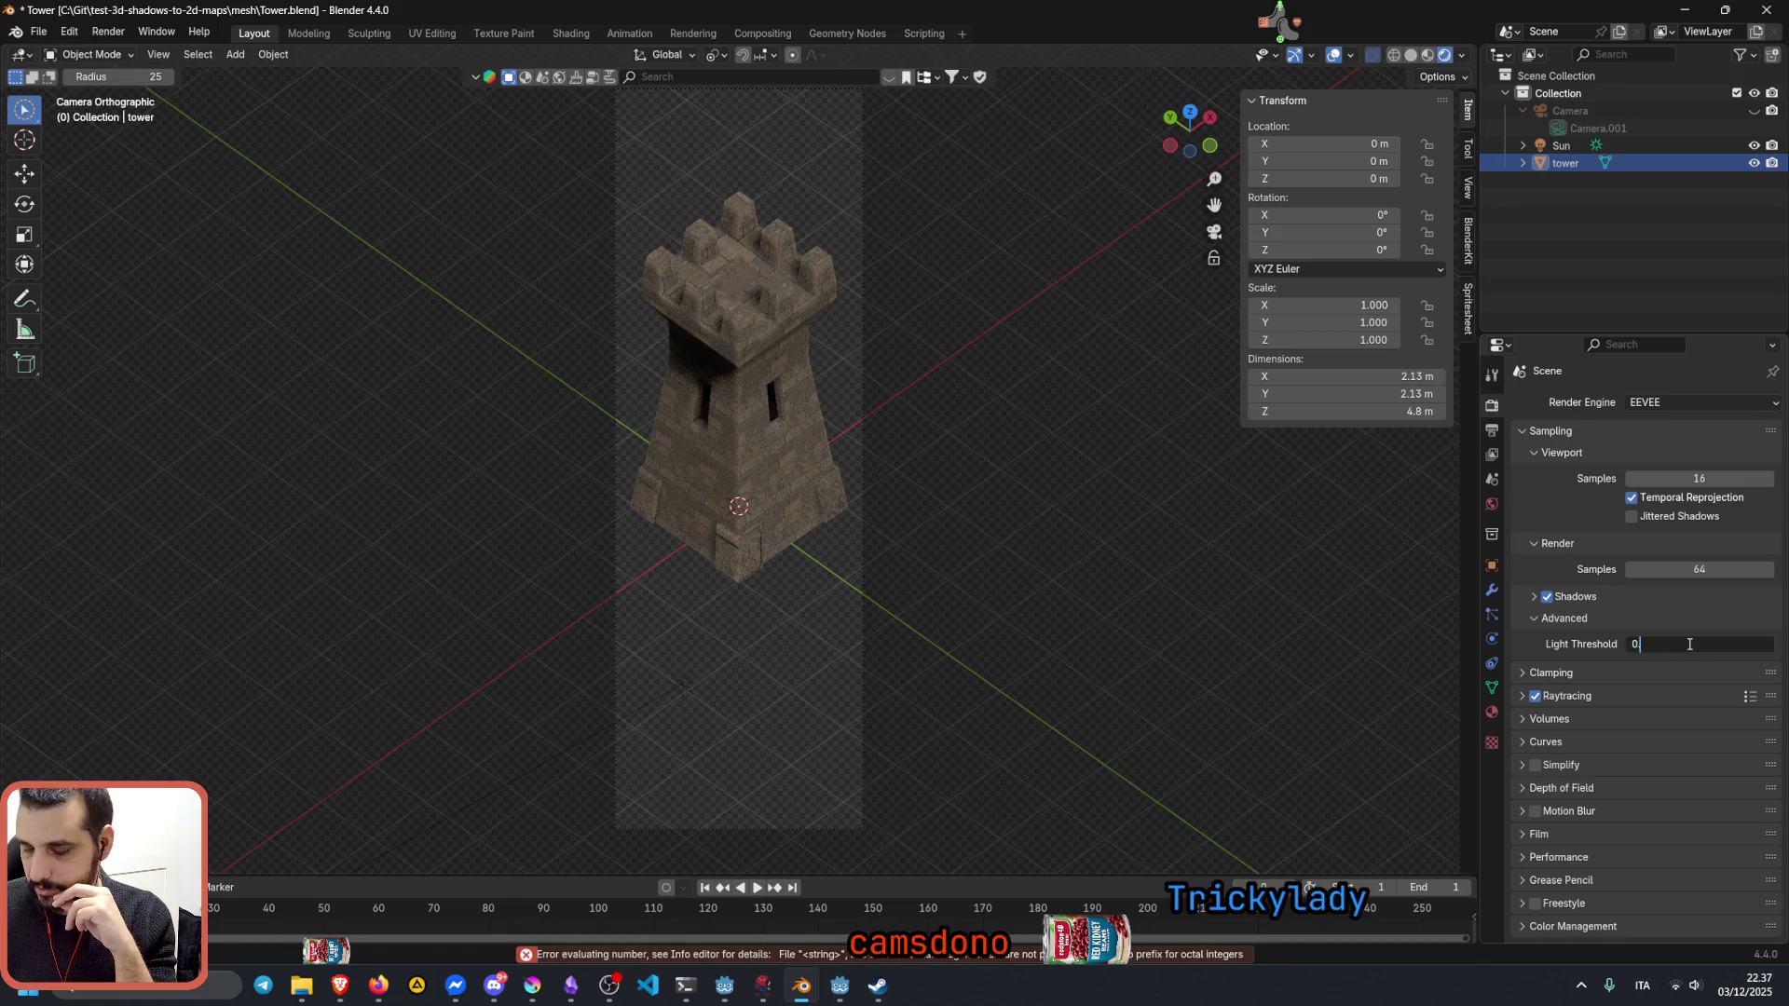
text(500)
key(Return)
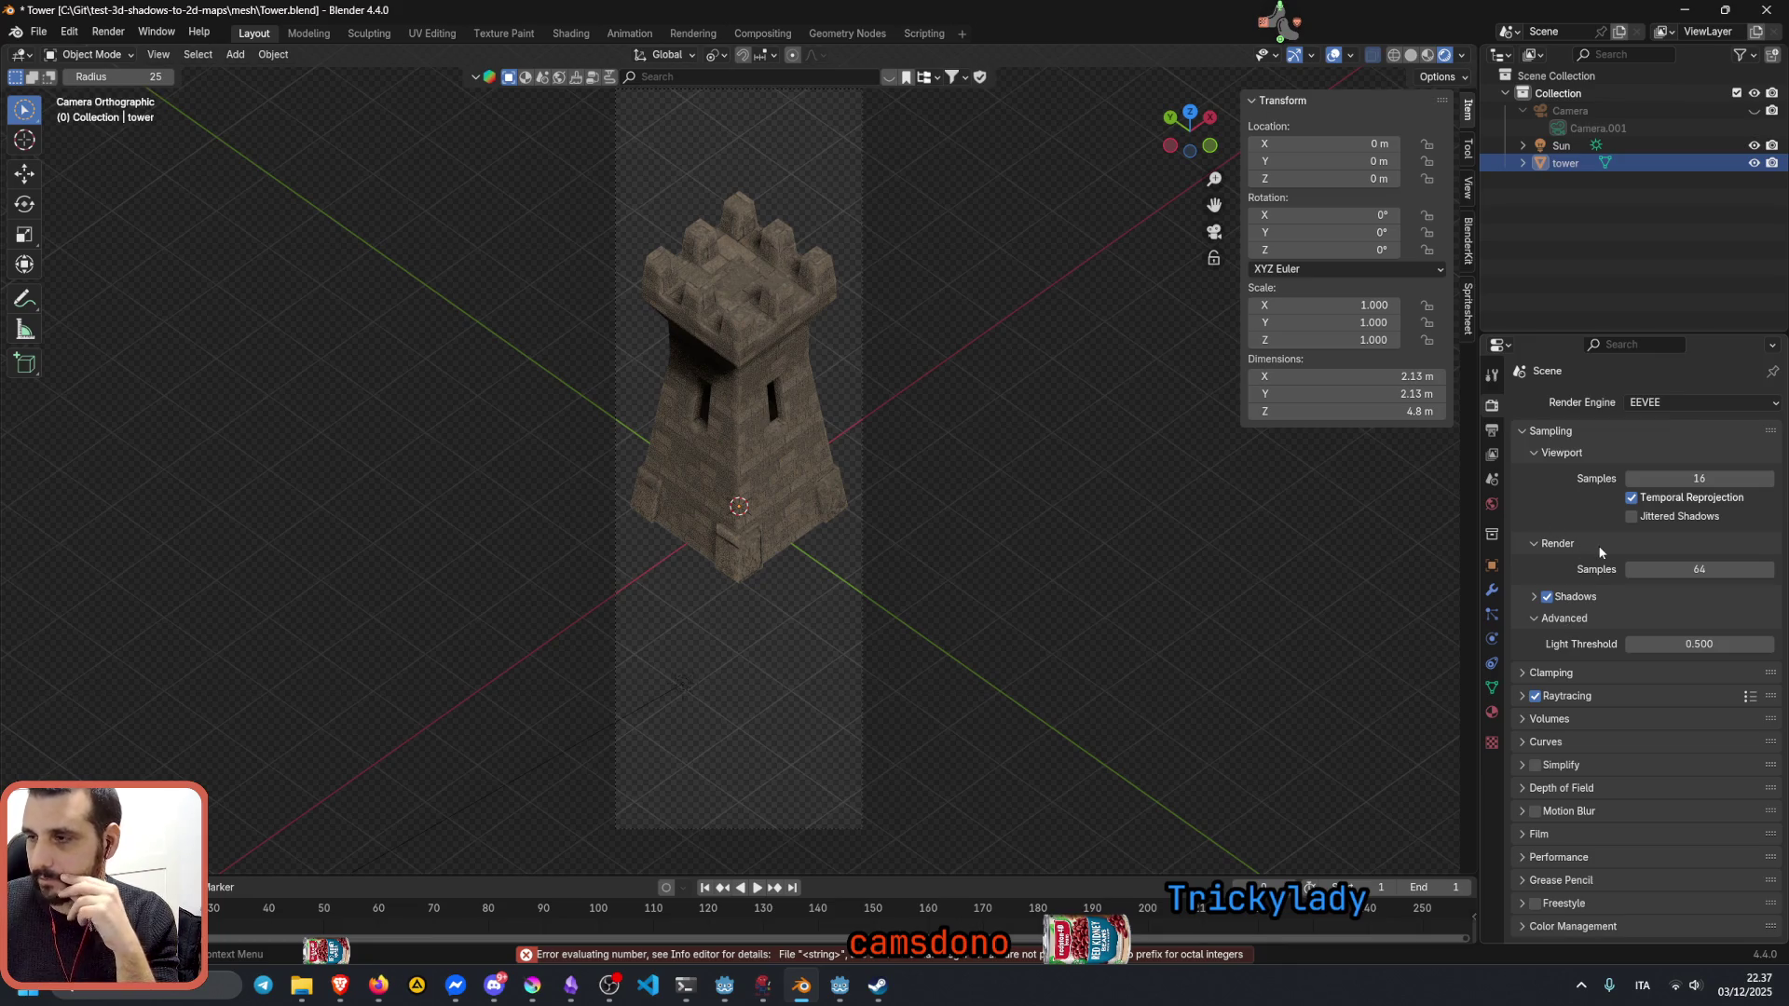
Step: Enable Jittered Shadows, toggle Temporal Reprojection, and raise viewport samples from 16 to 24
click(1631, 499)
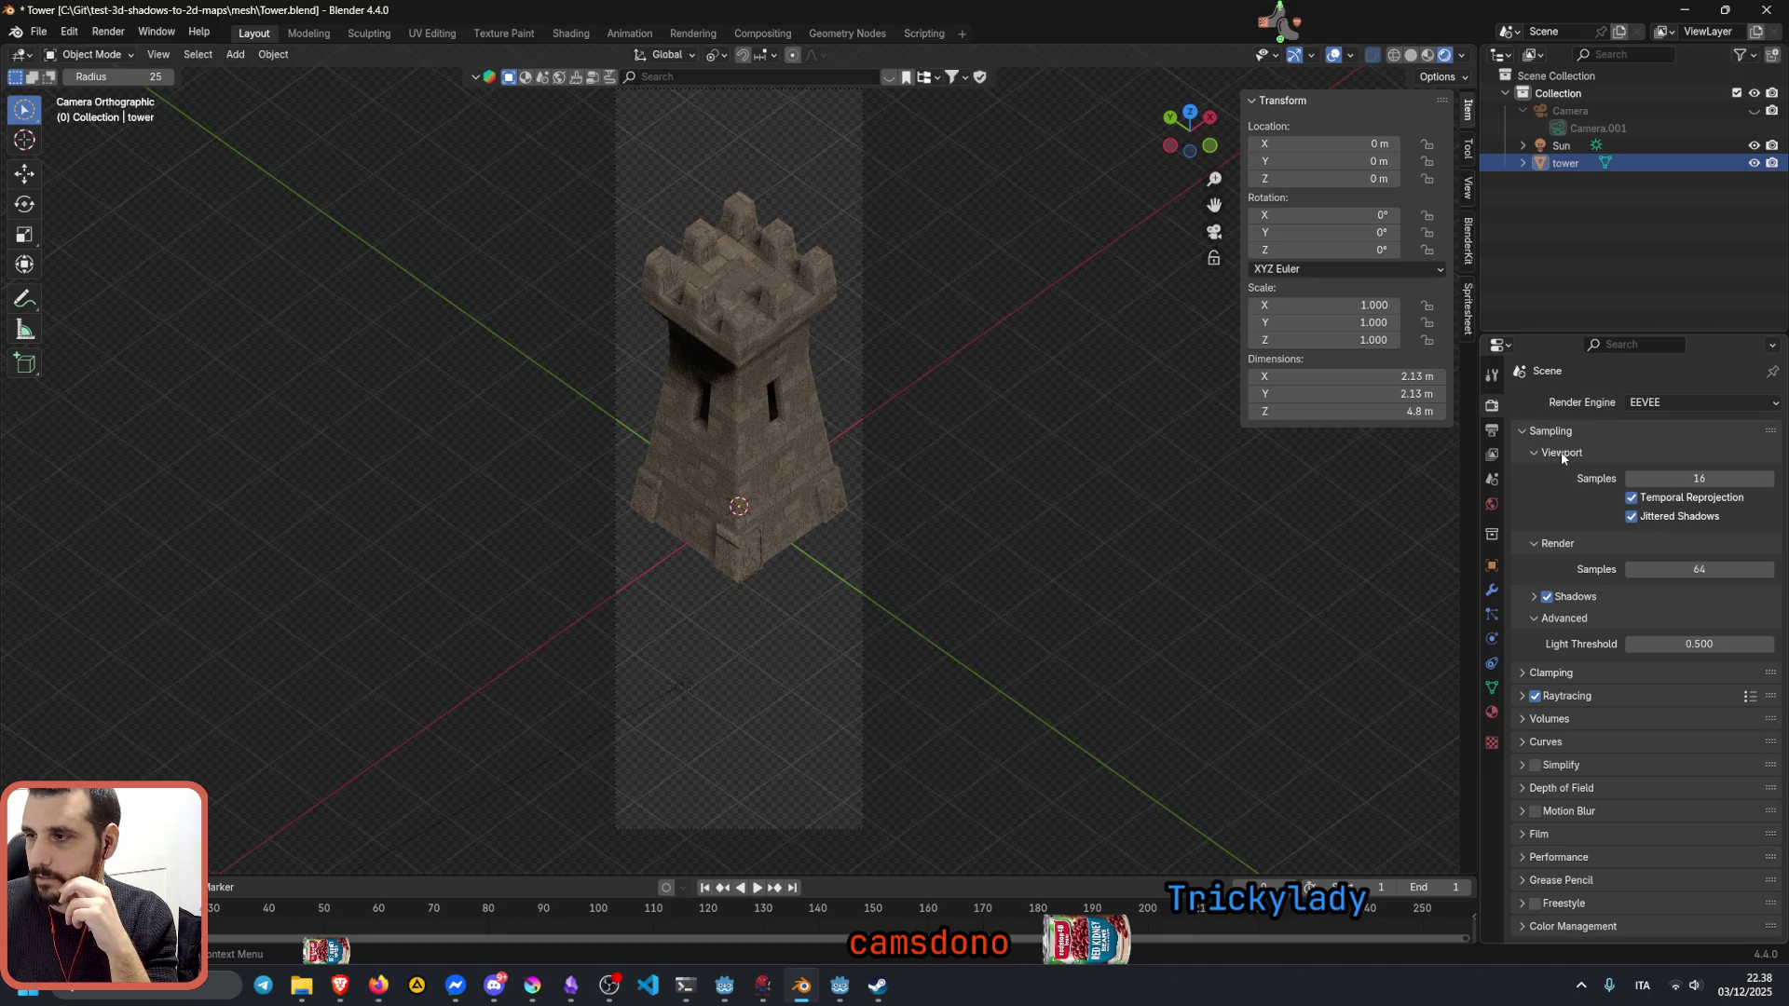
click(1697, 500)
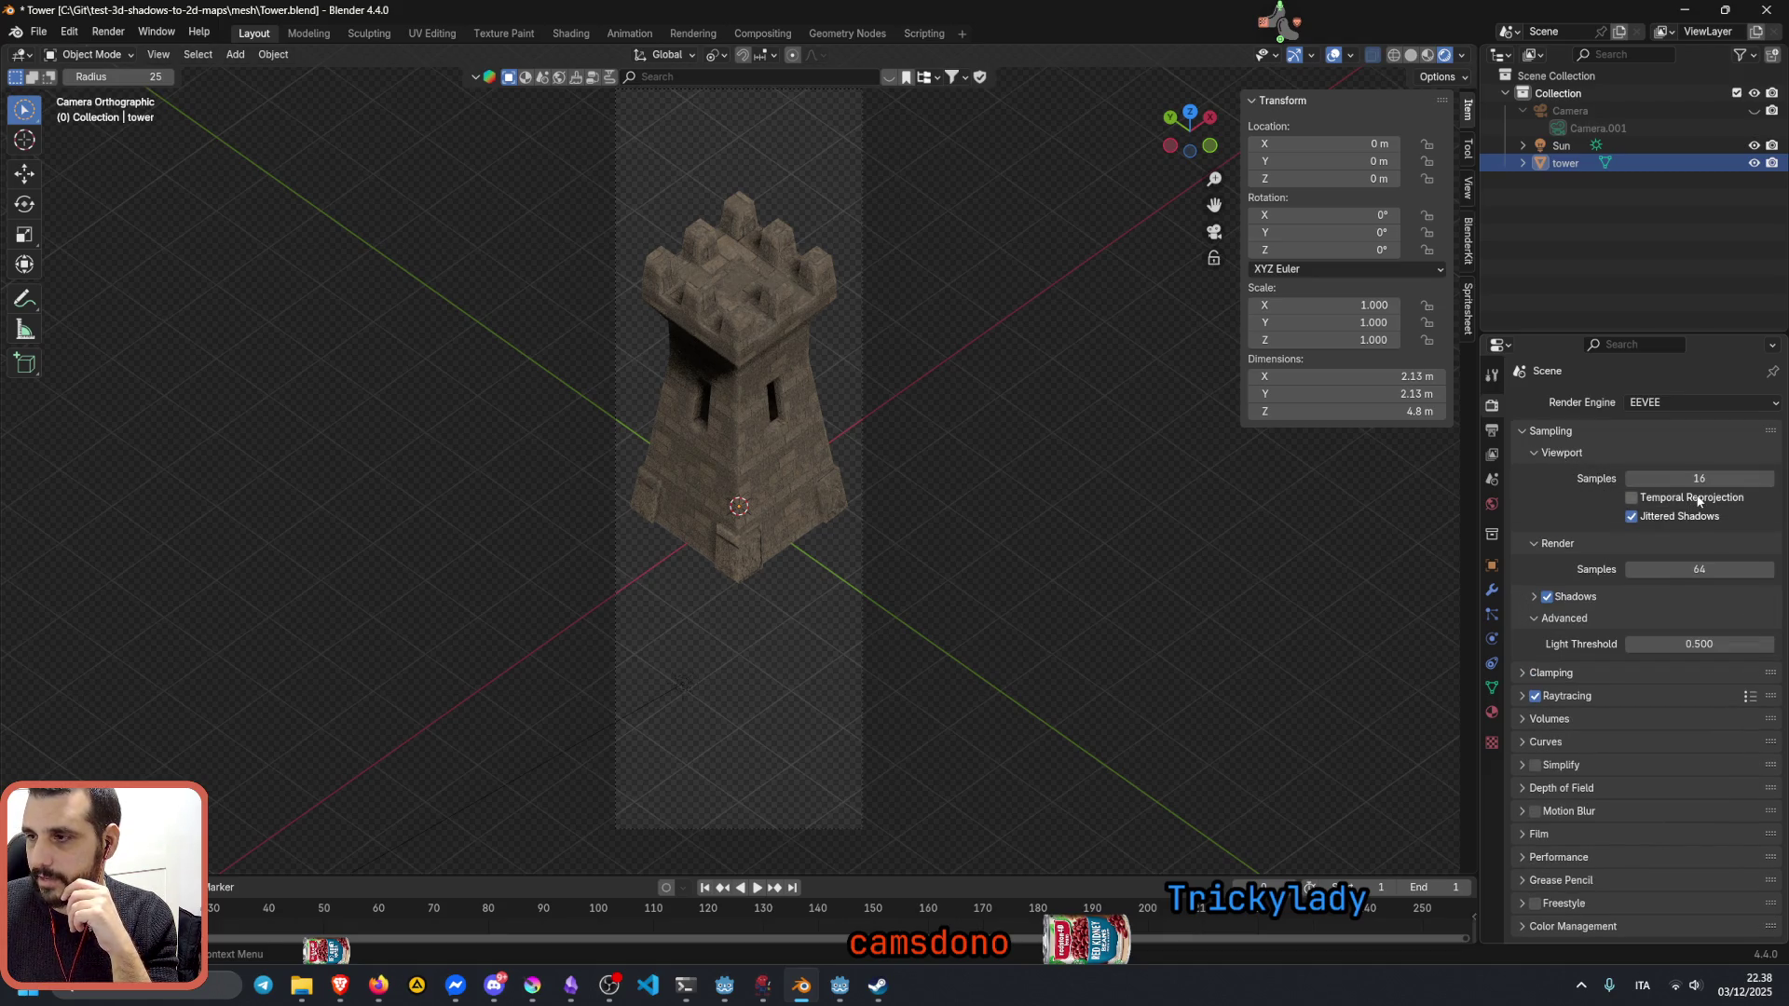
click(1769, 479)
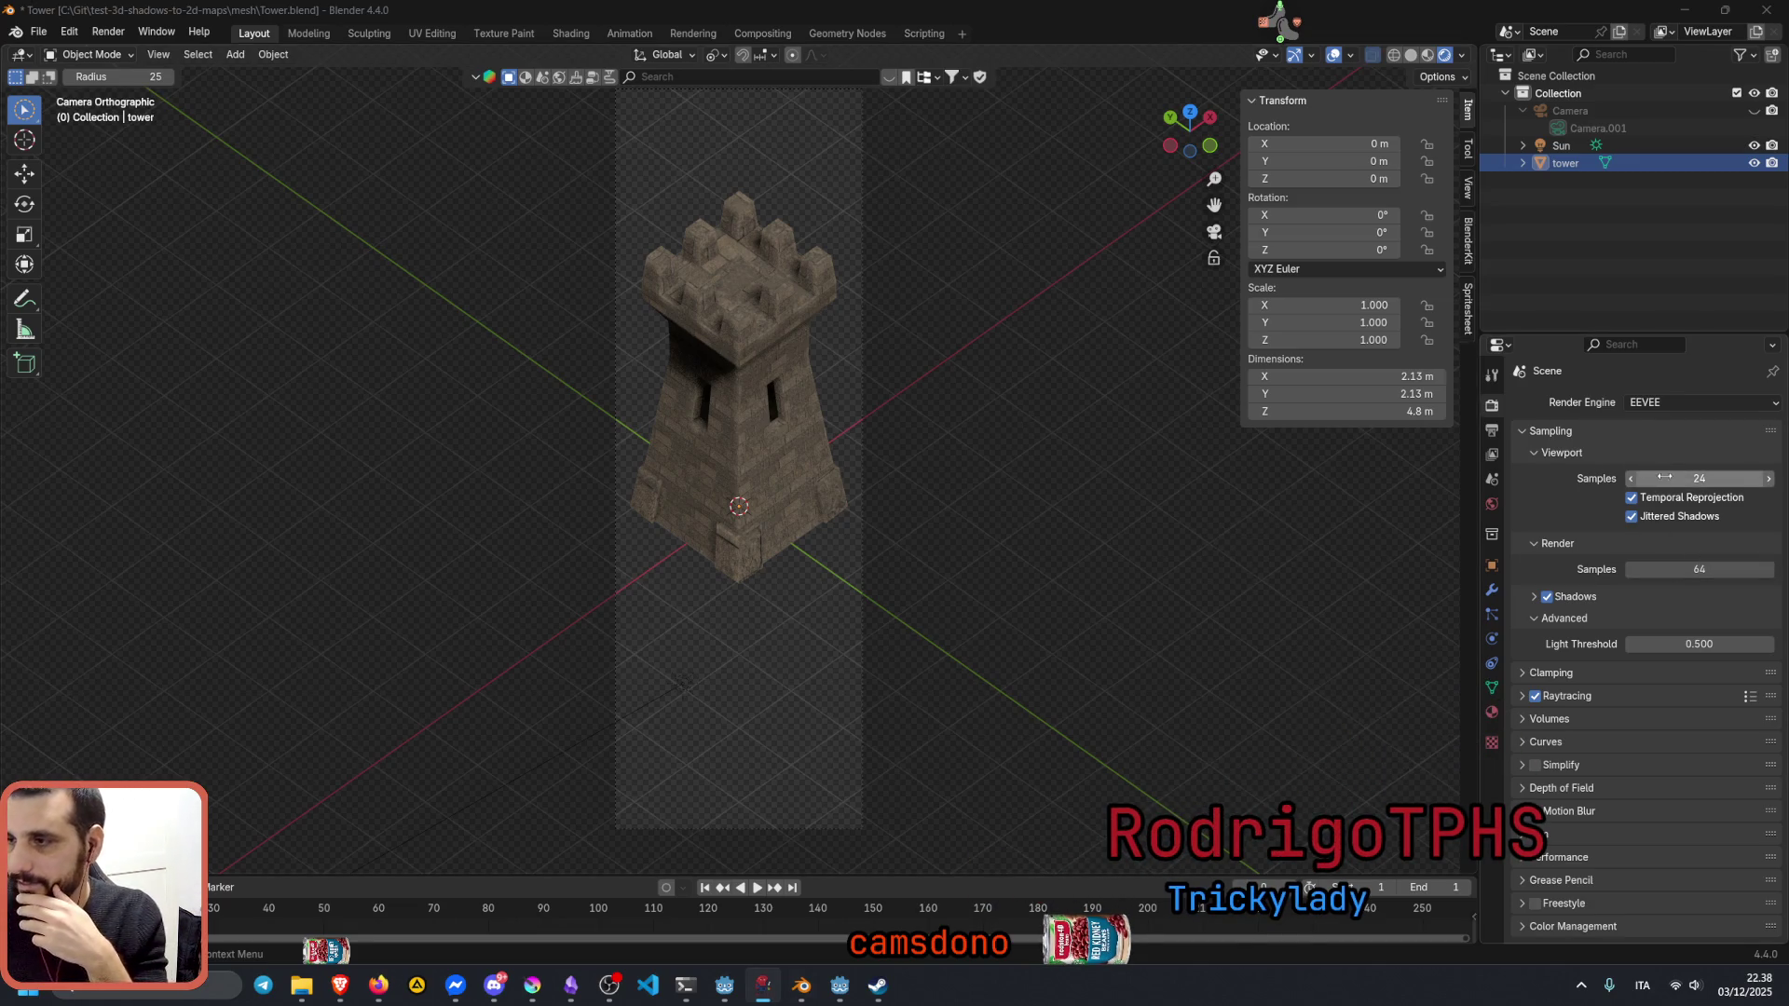
Step: Review the viewport sample count of 24 without changing it and collapse the Viewport settings
click(1604, 453)
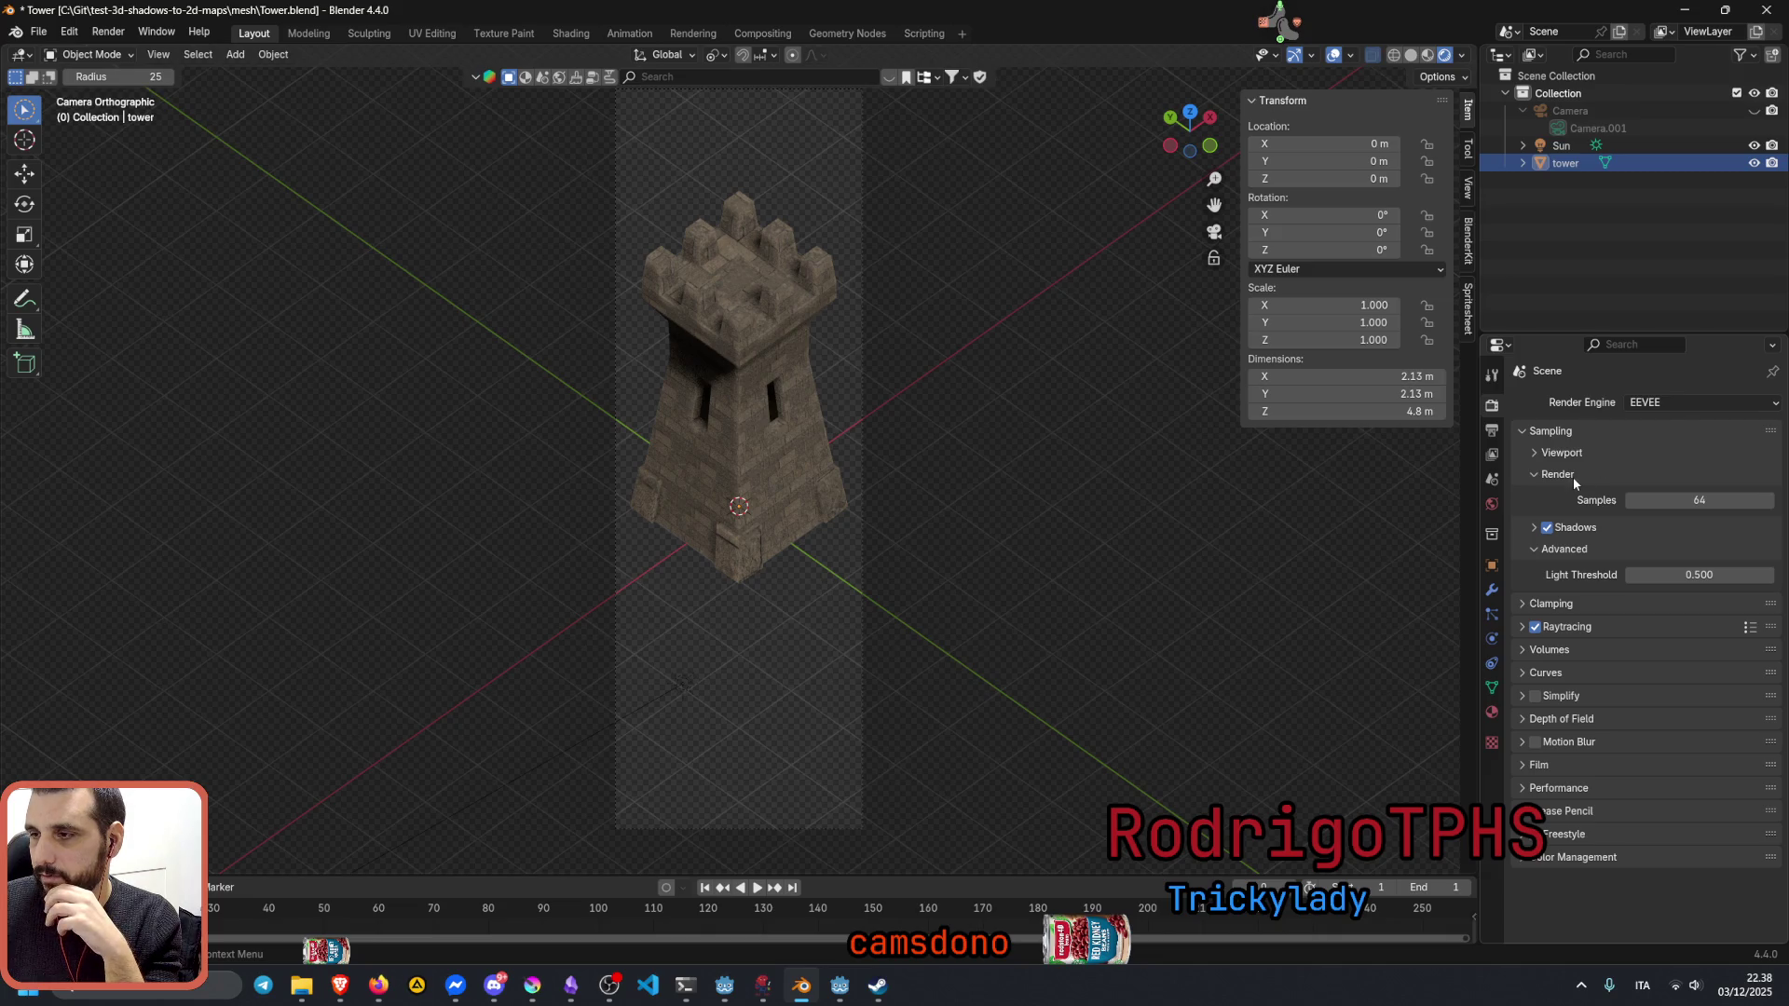
click(1563, 453)
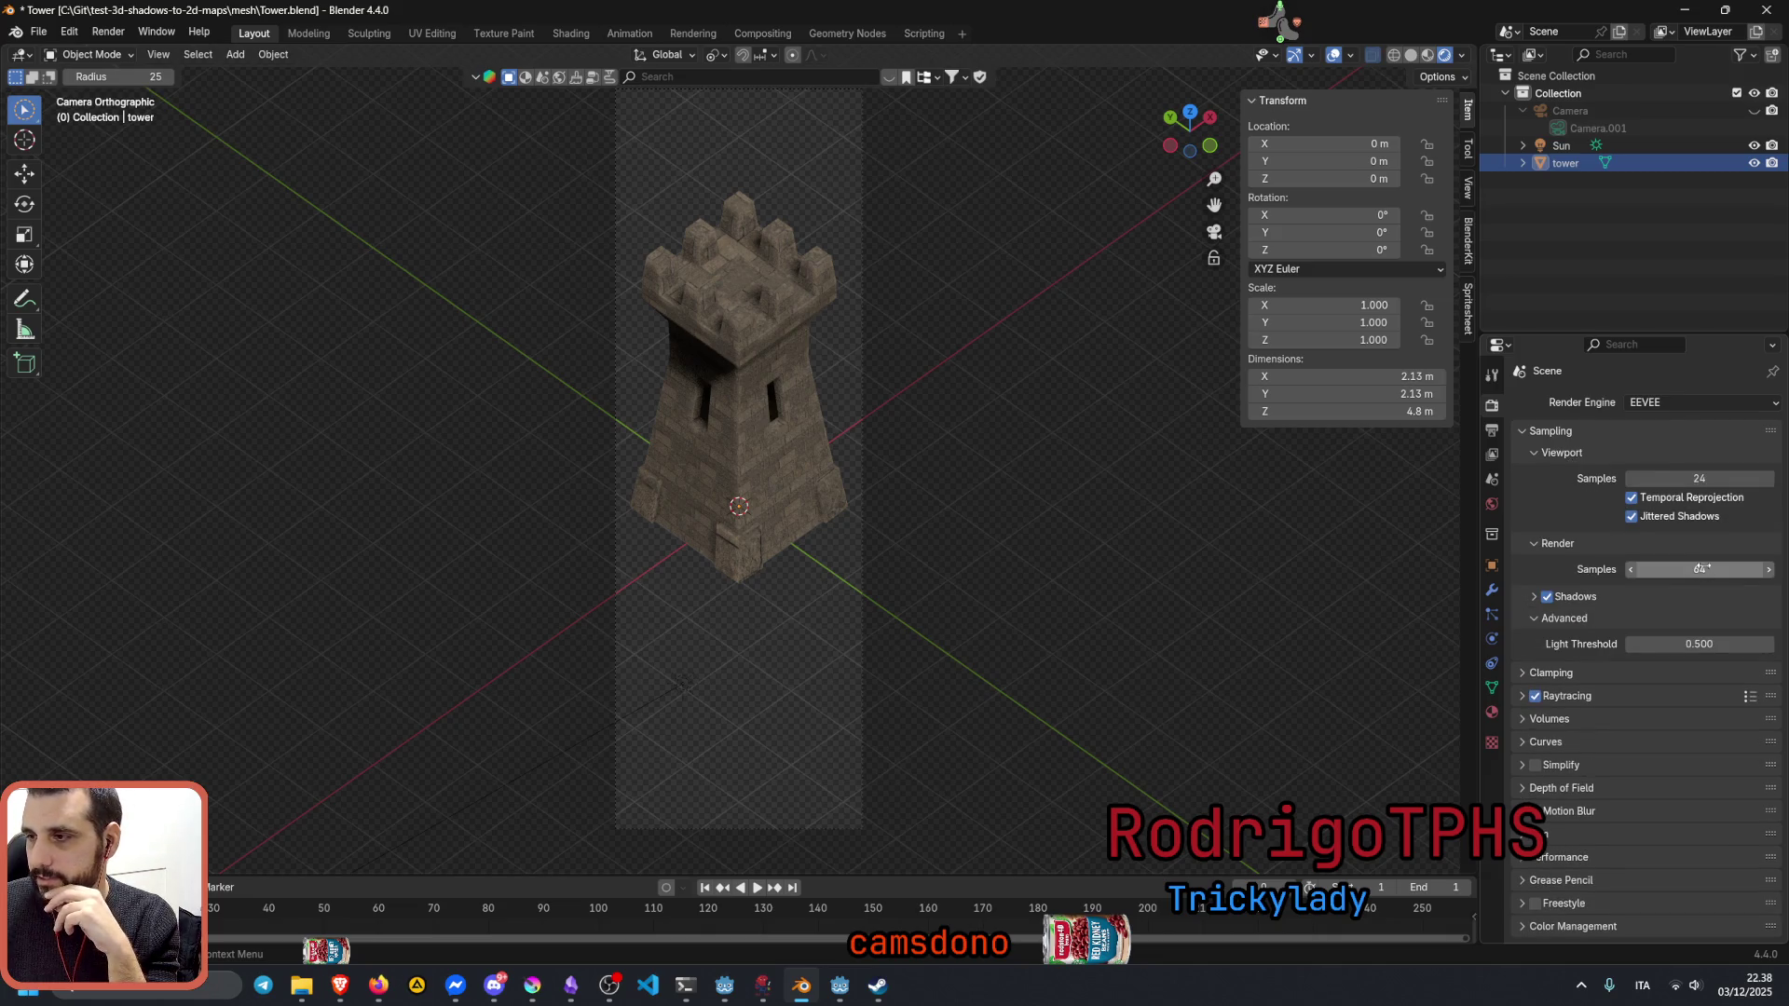
double_click(1698, 478)
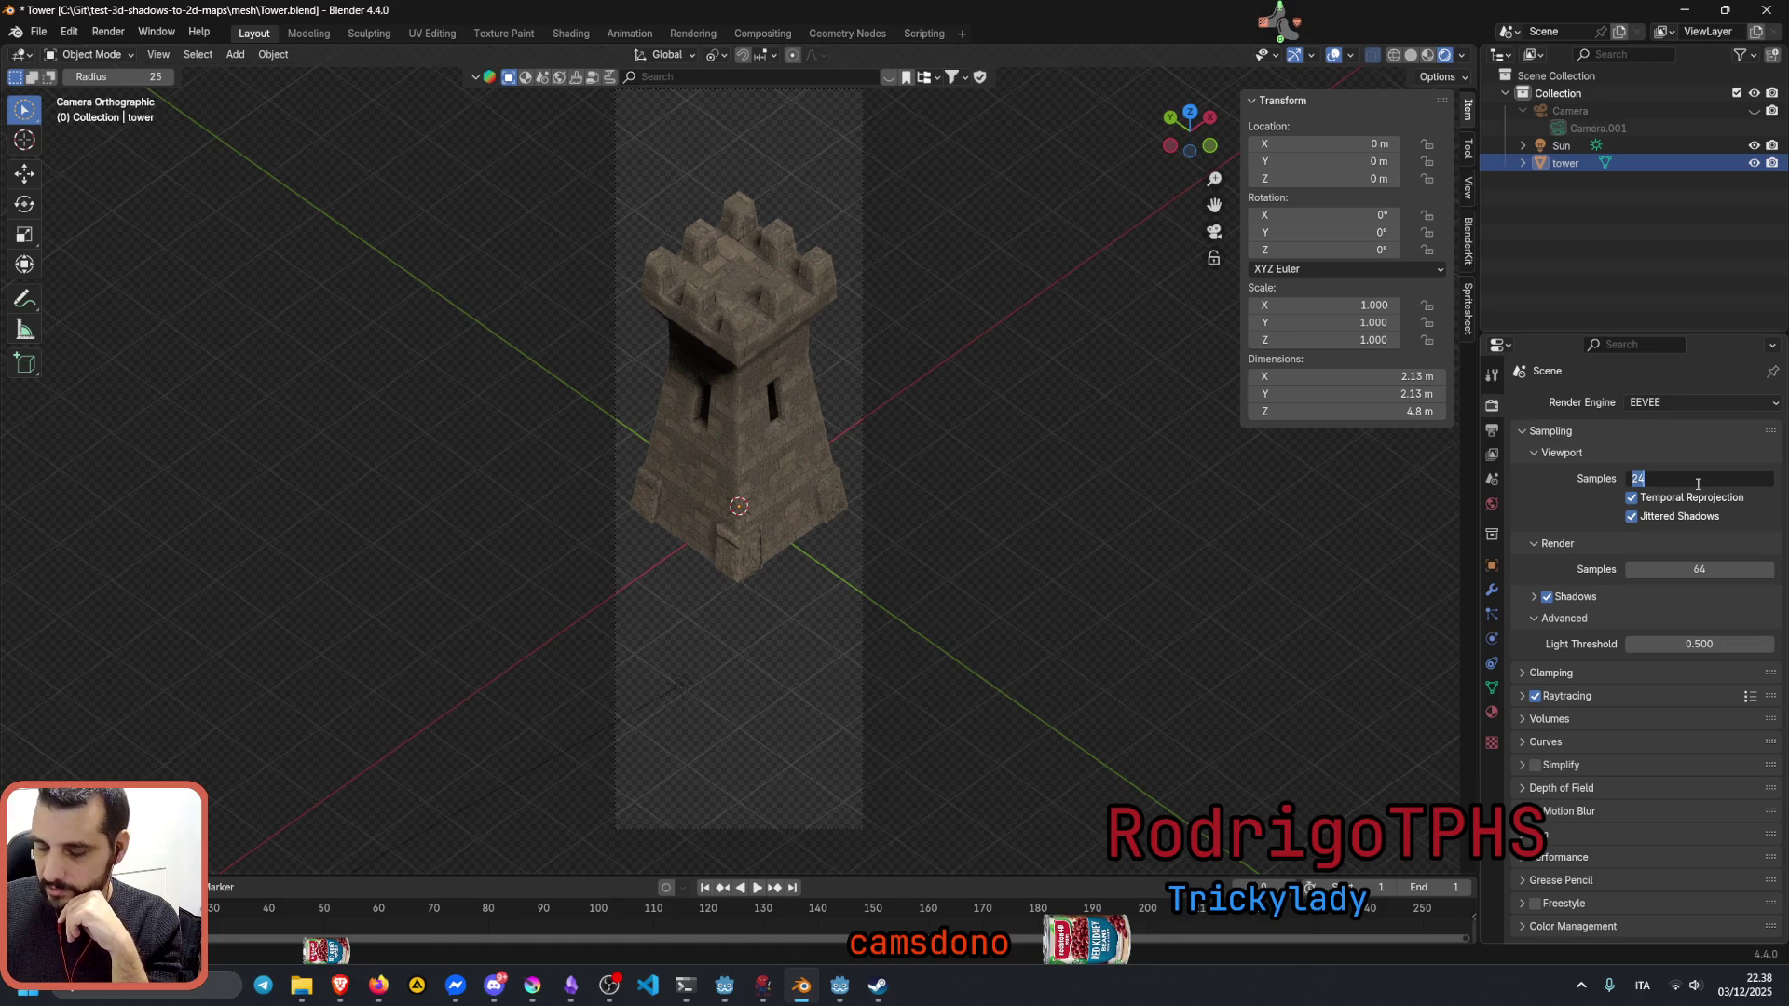
text(16)
key(Return)
click(1537, 452)
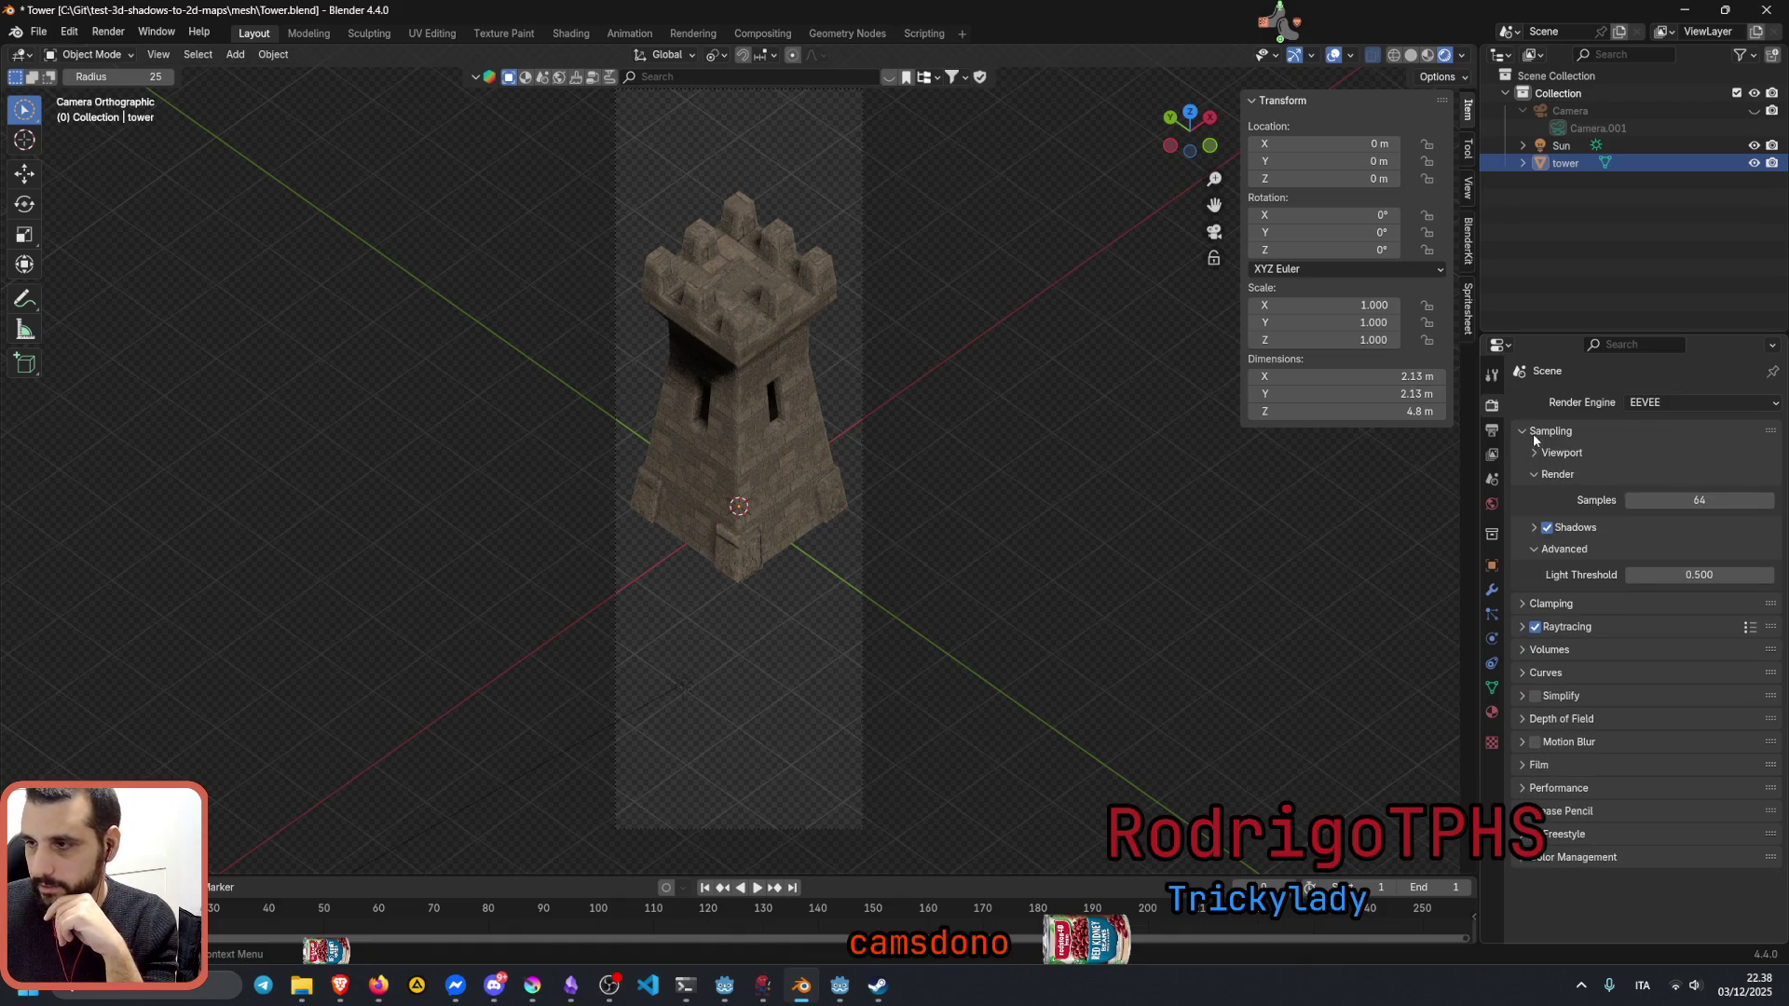
Step: Check the advanced Light Threshold of 0.500 and collapse the Sampling panel
click(1562, 519)
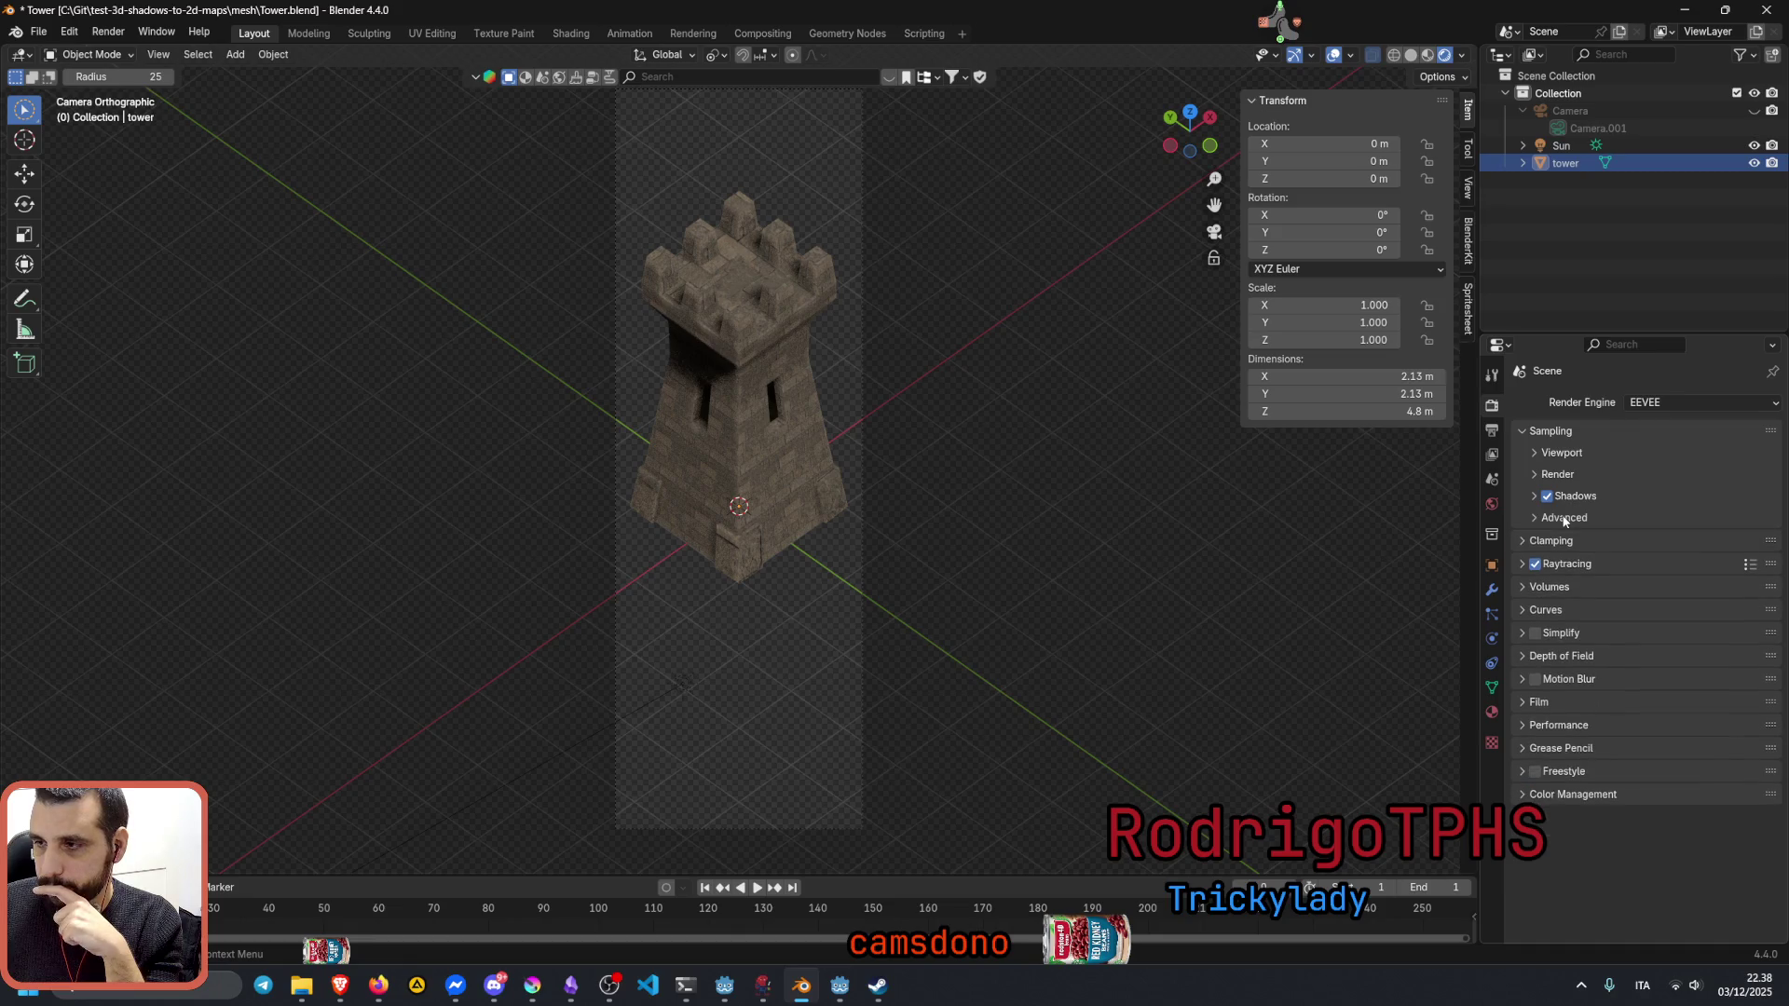
click(1563, 518)
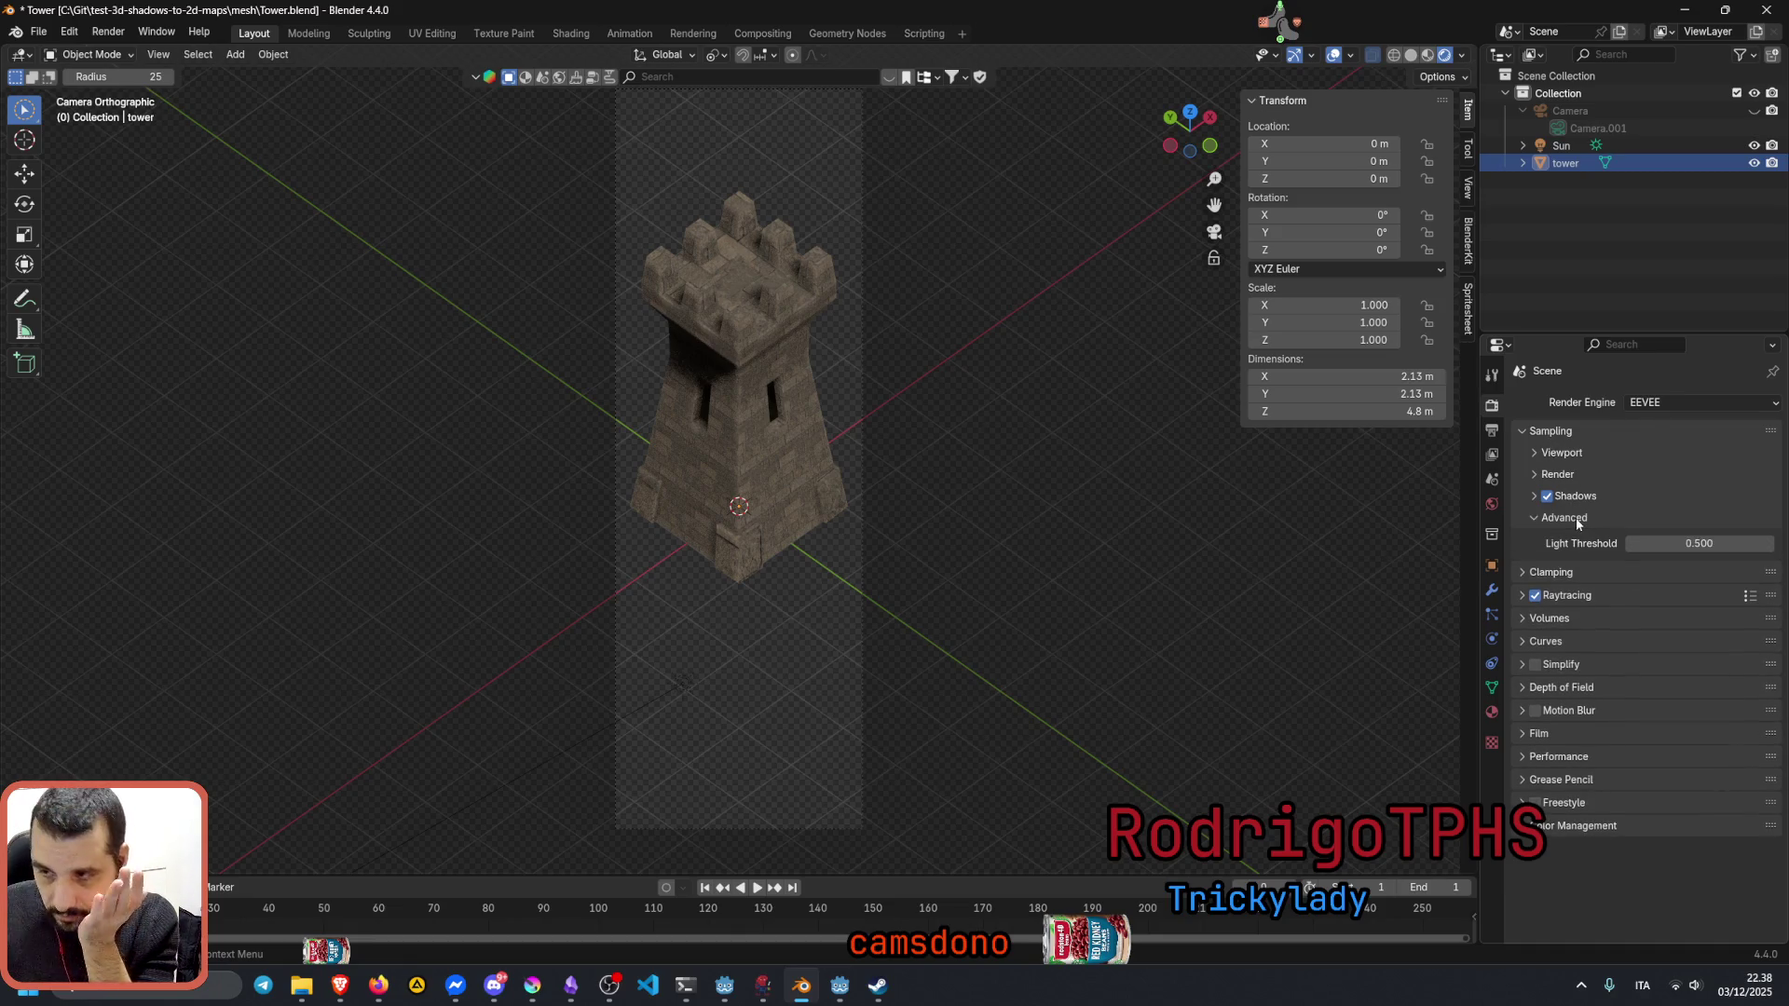
click(1576, 517)
click(1554, 432)
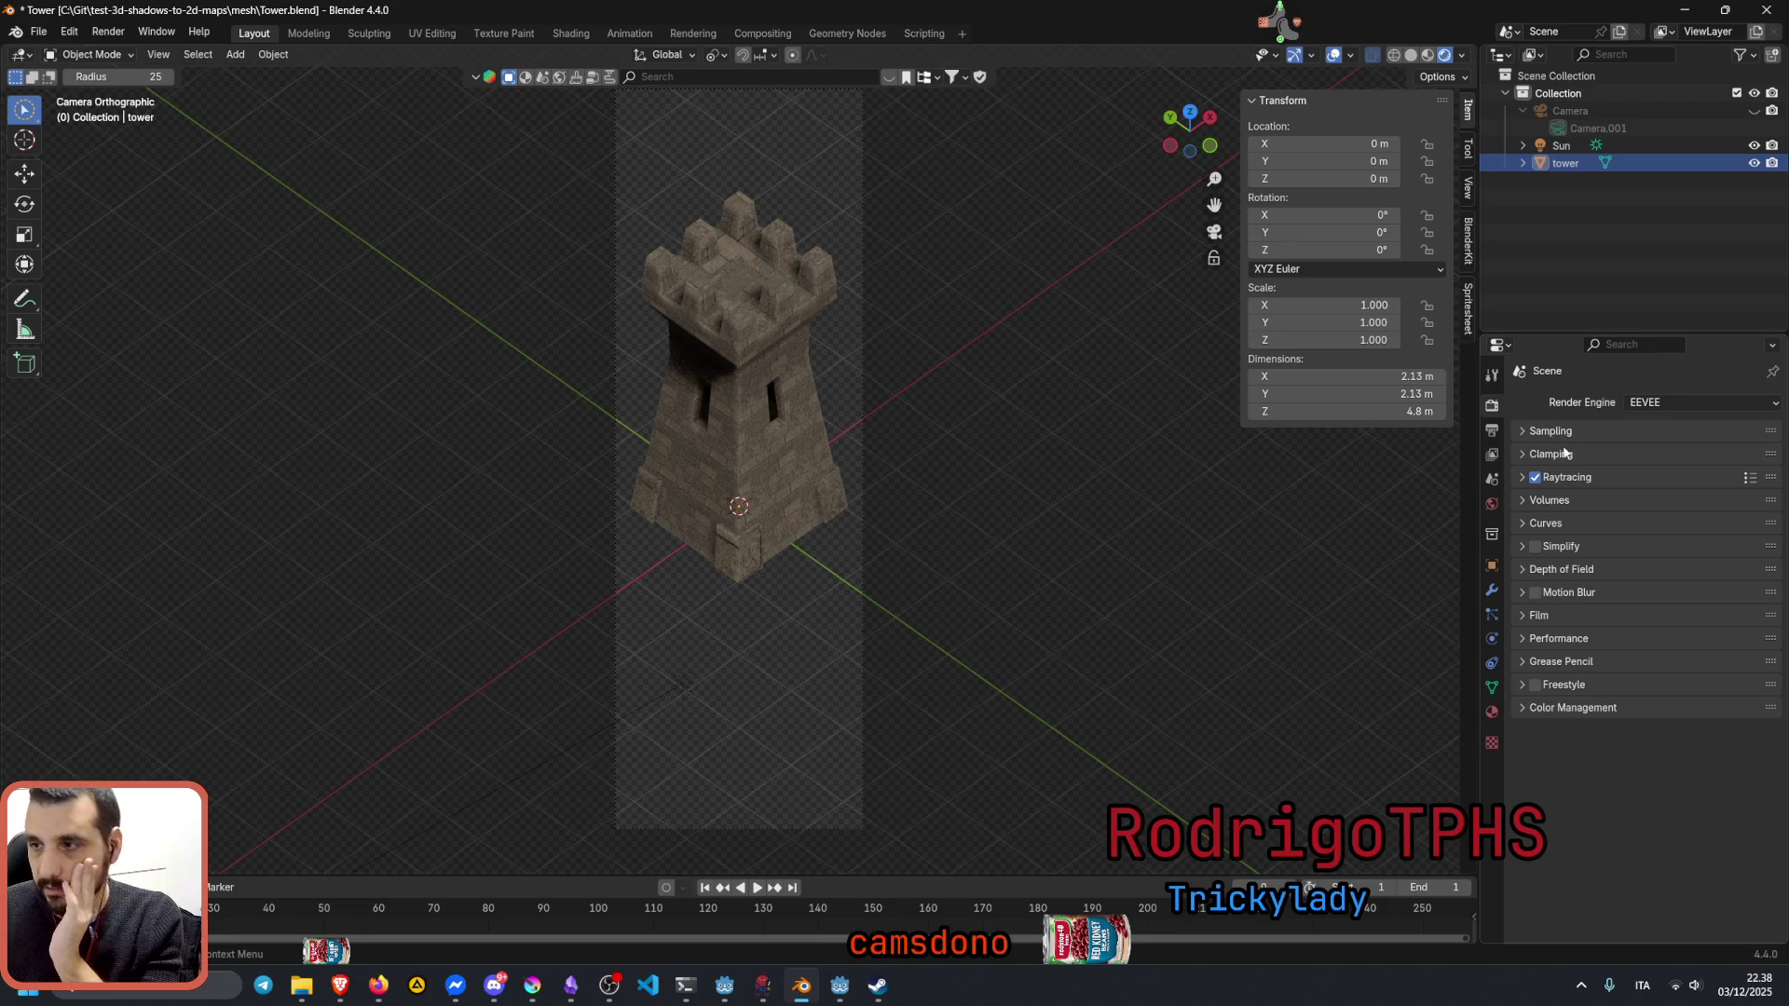
Step: Clamp surface indirect light to 10, leaving direct light at 0, and collapse Clamping
click(1570, 454)
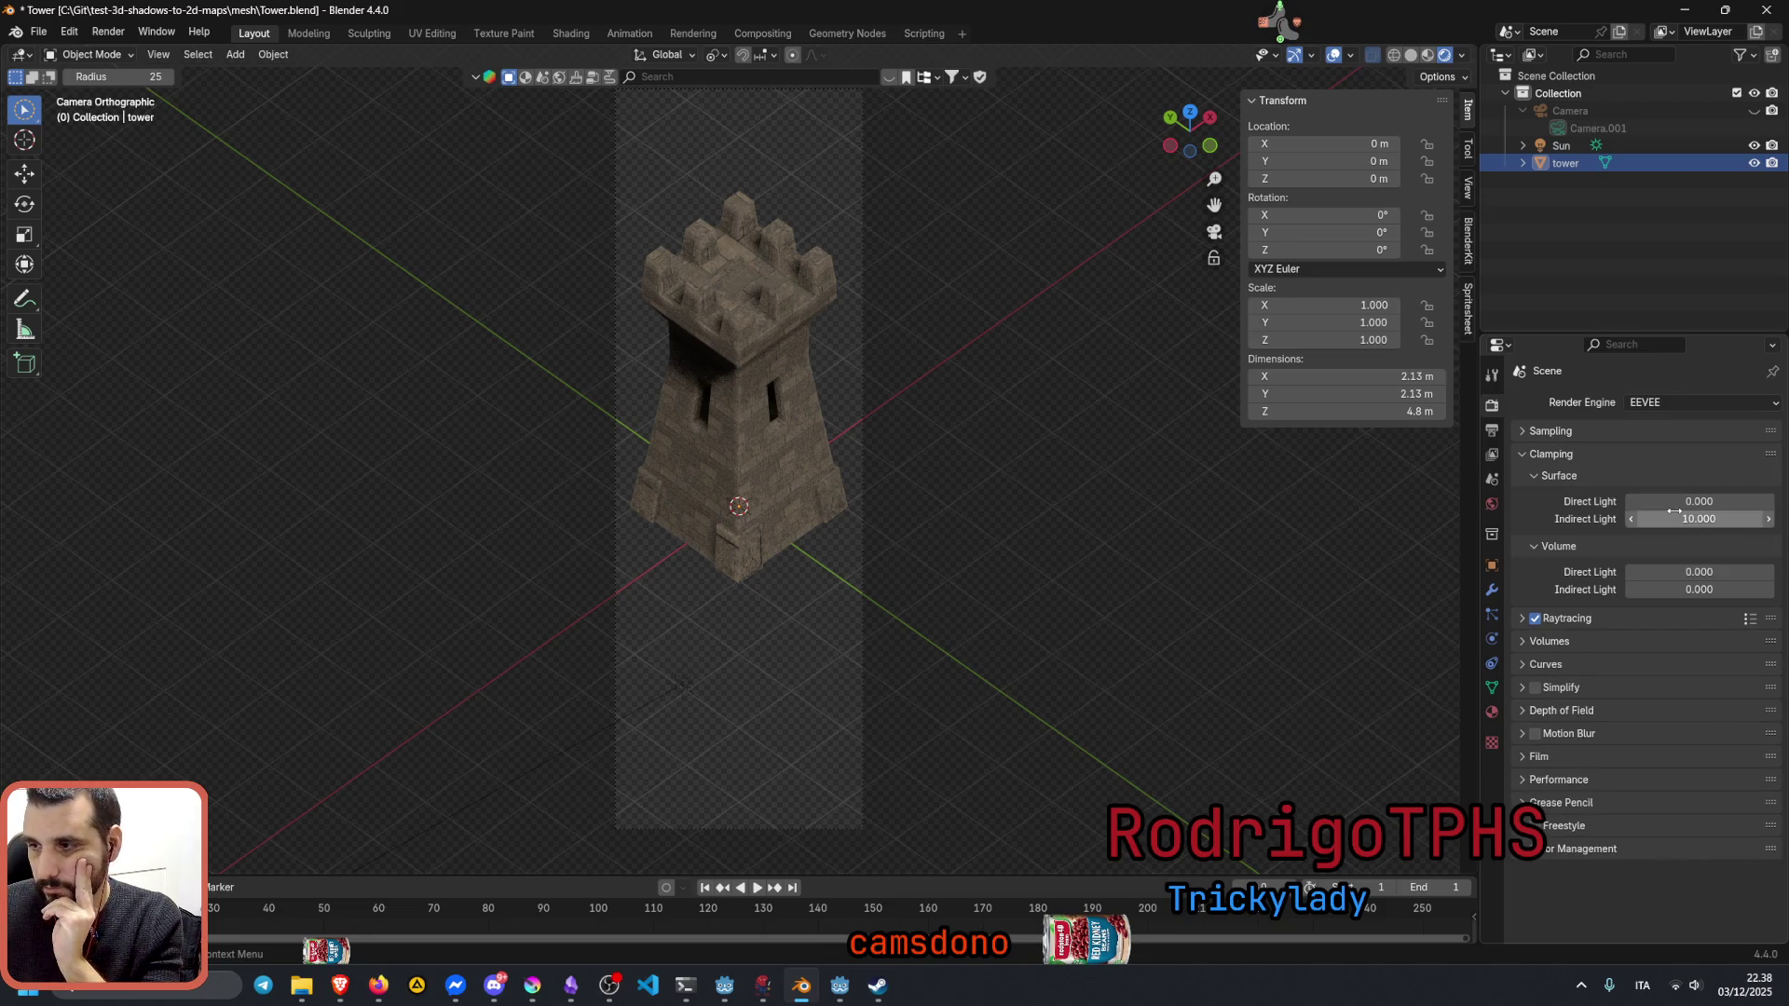
drag(1692, 518, 1678, 519)
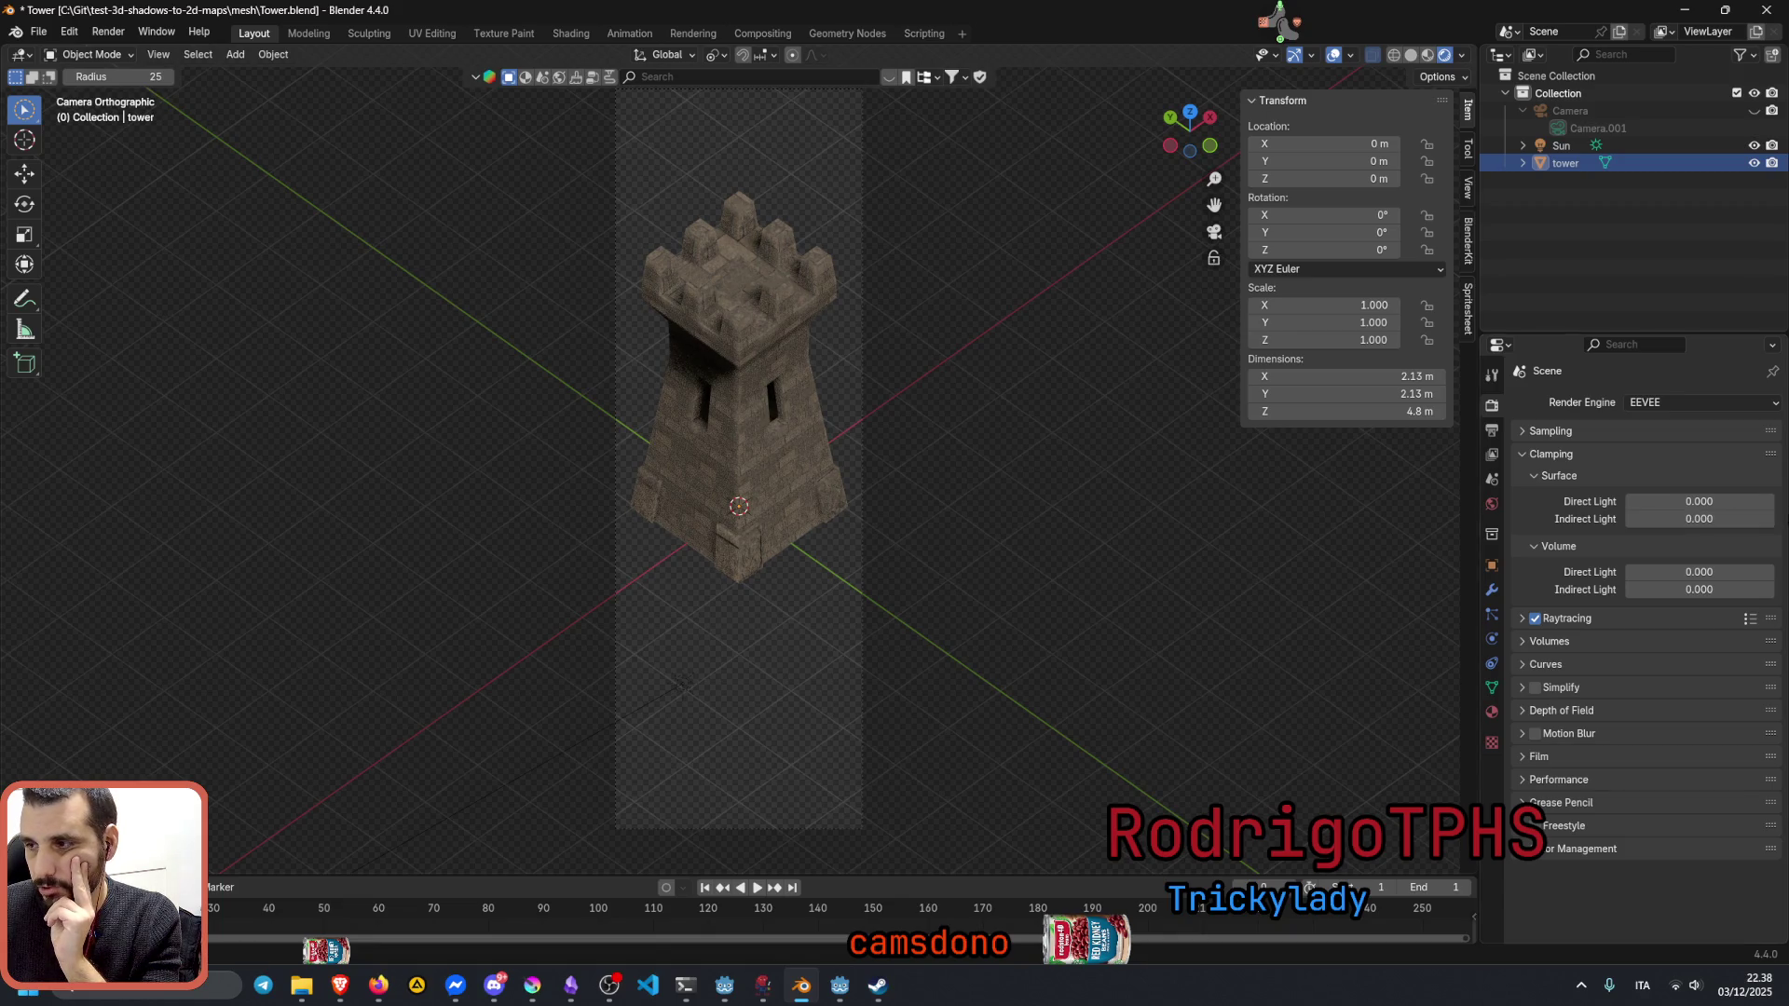
double_click(1699, 502)
click(1710, 518)
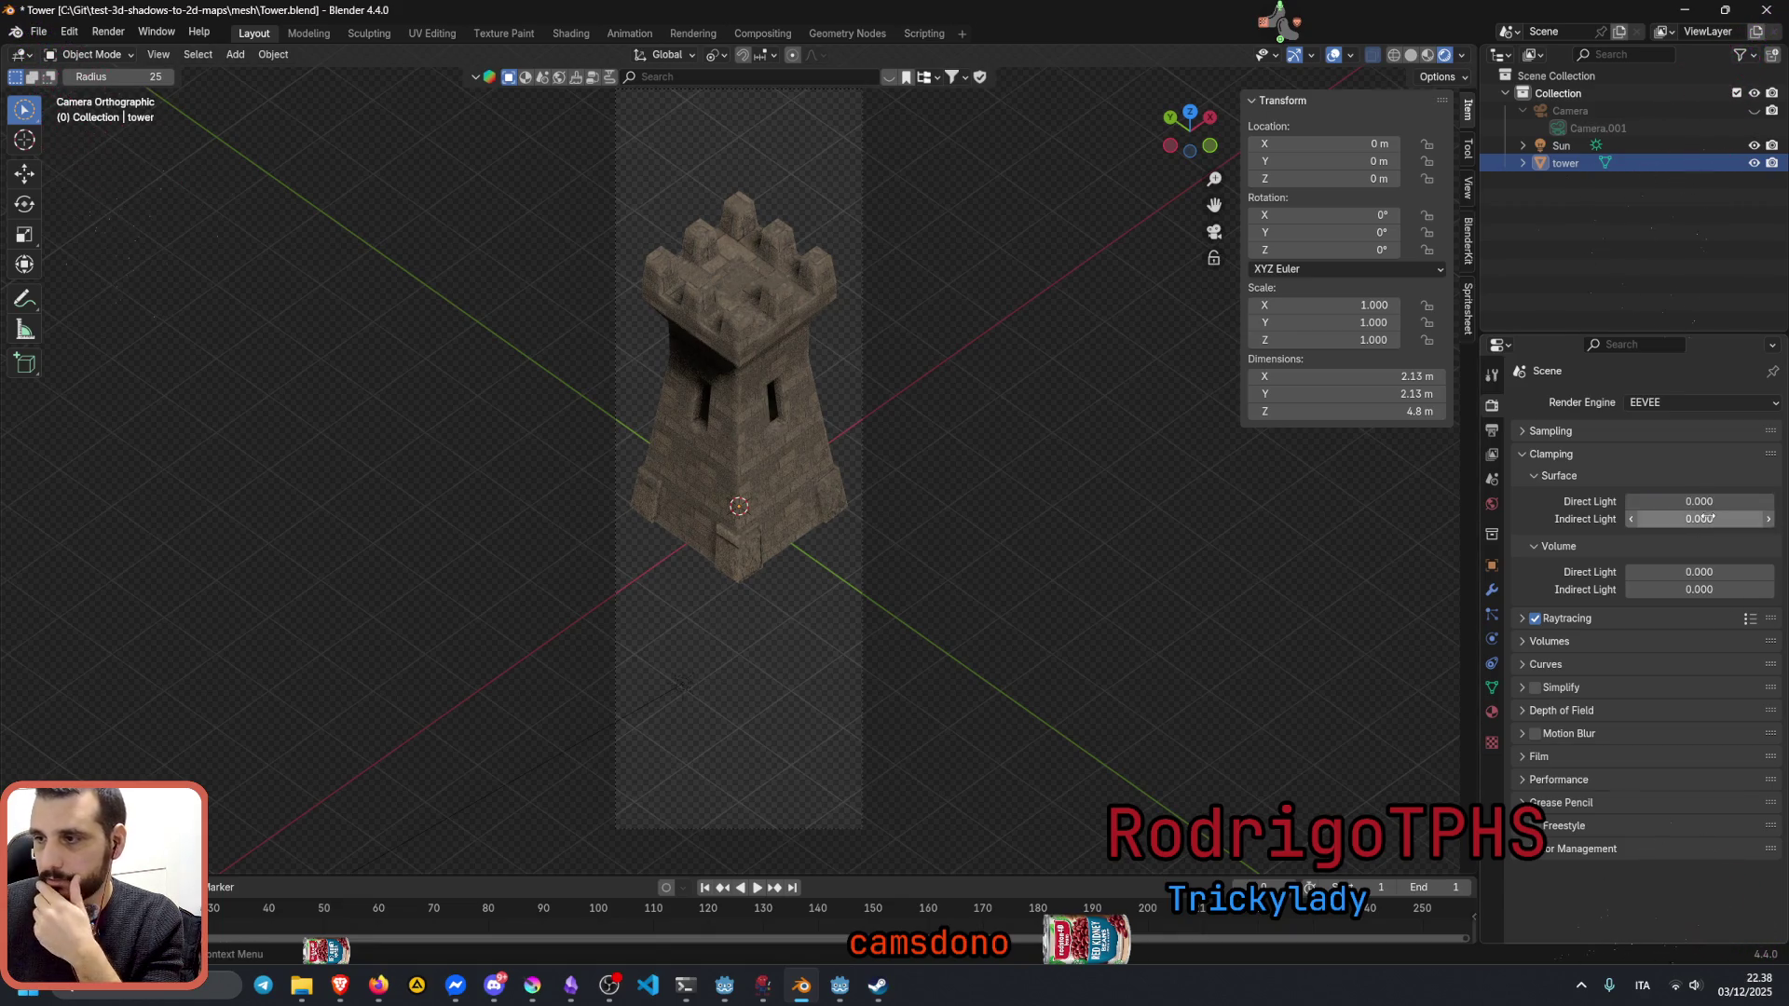
double_click(1709, 518)
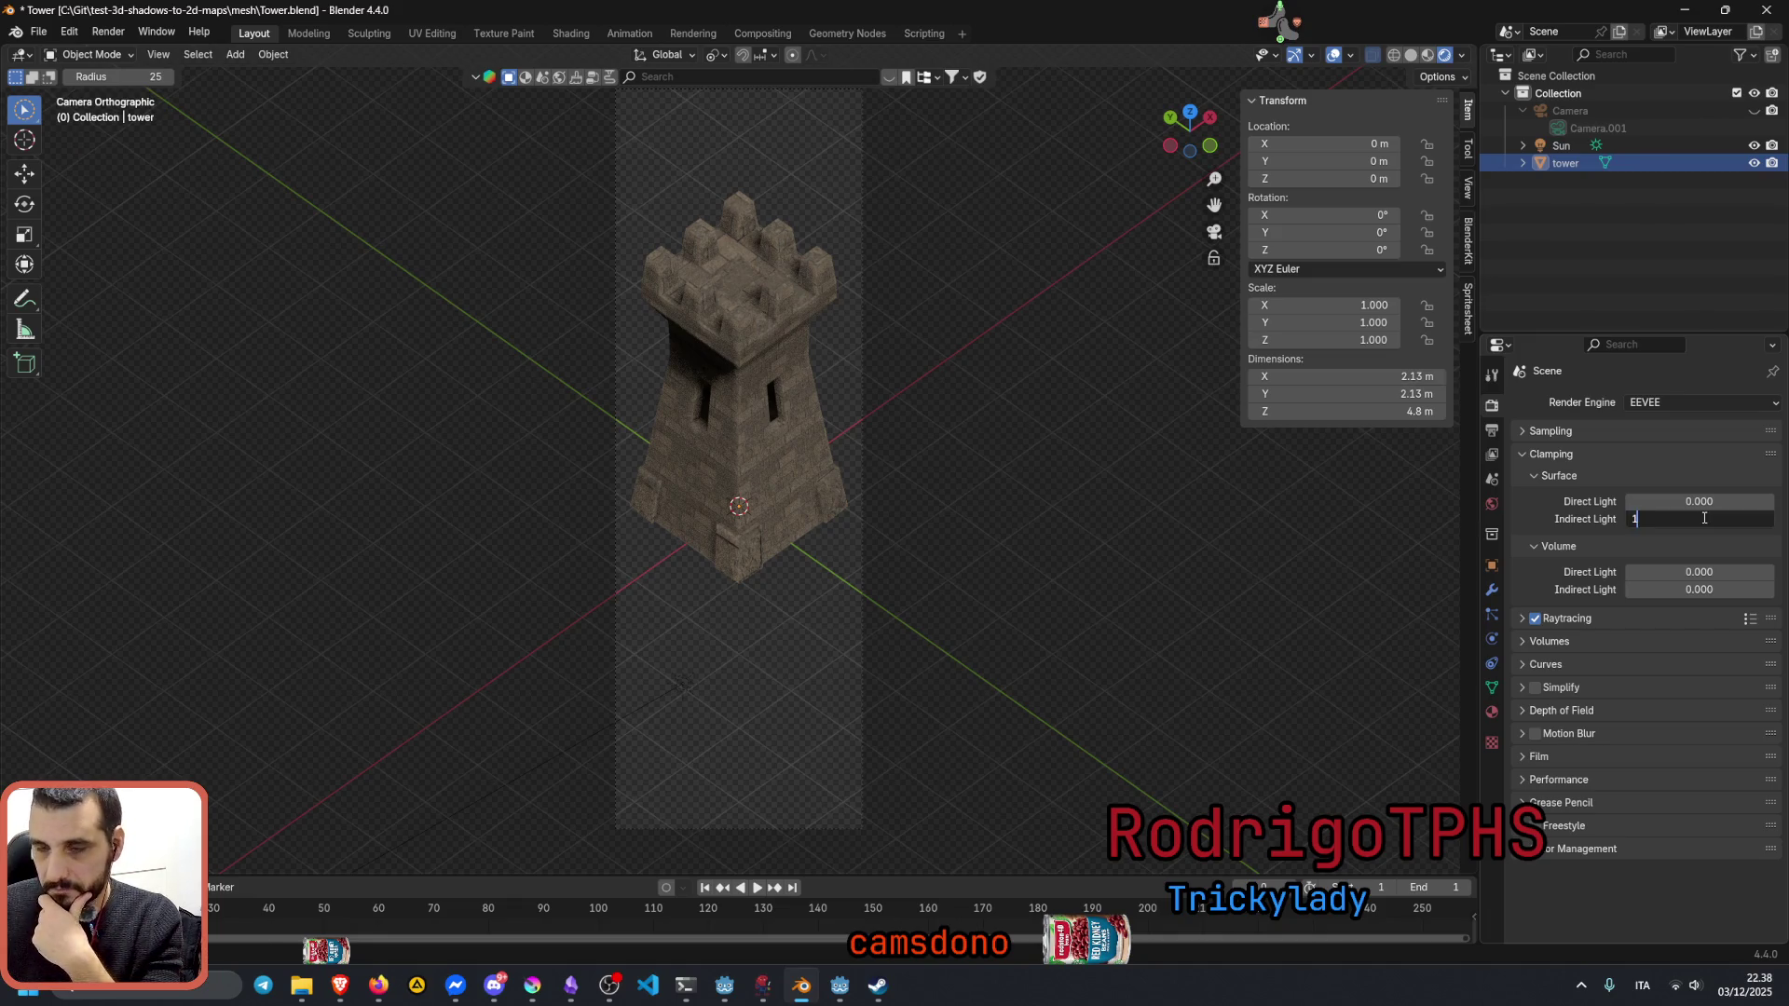
text(10)
key(Return)
click(1573, 455)
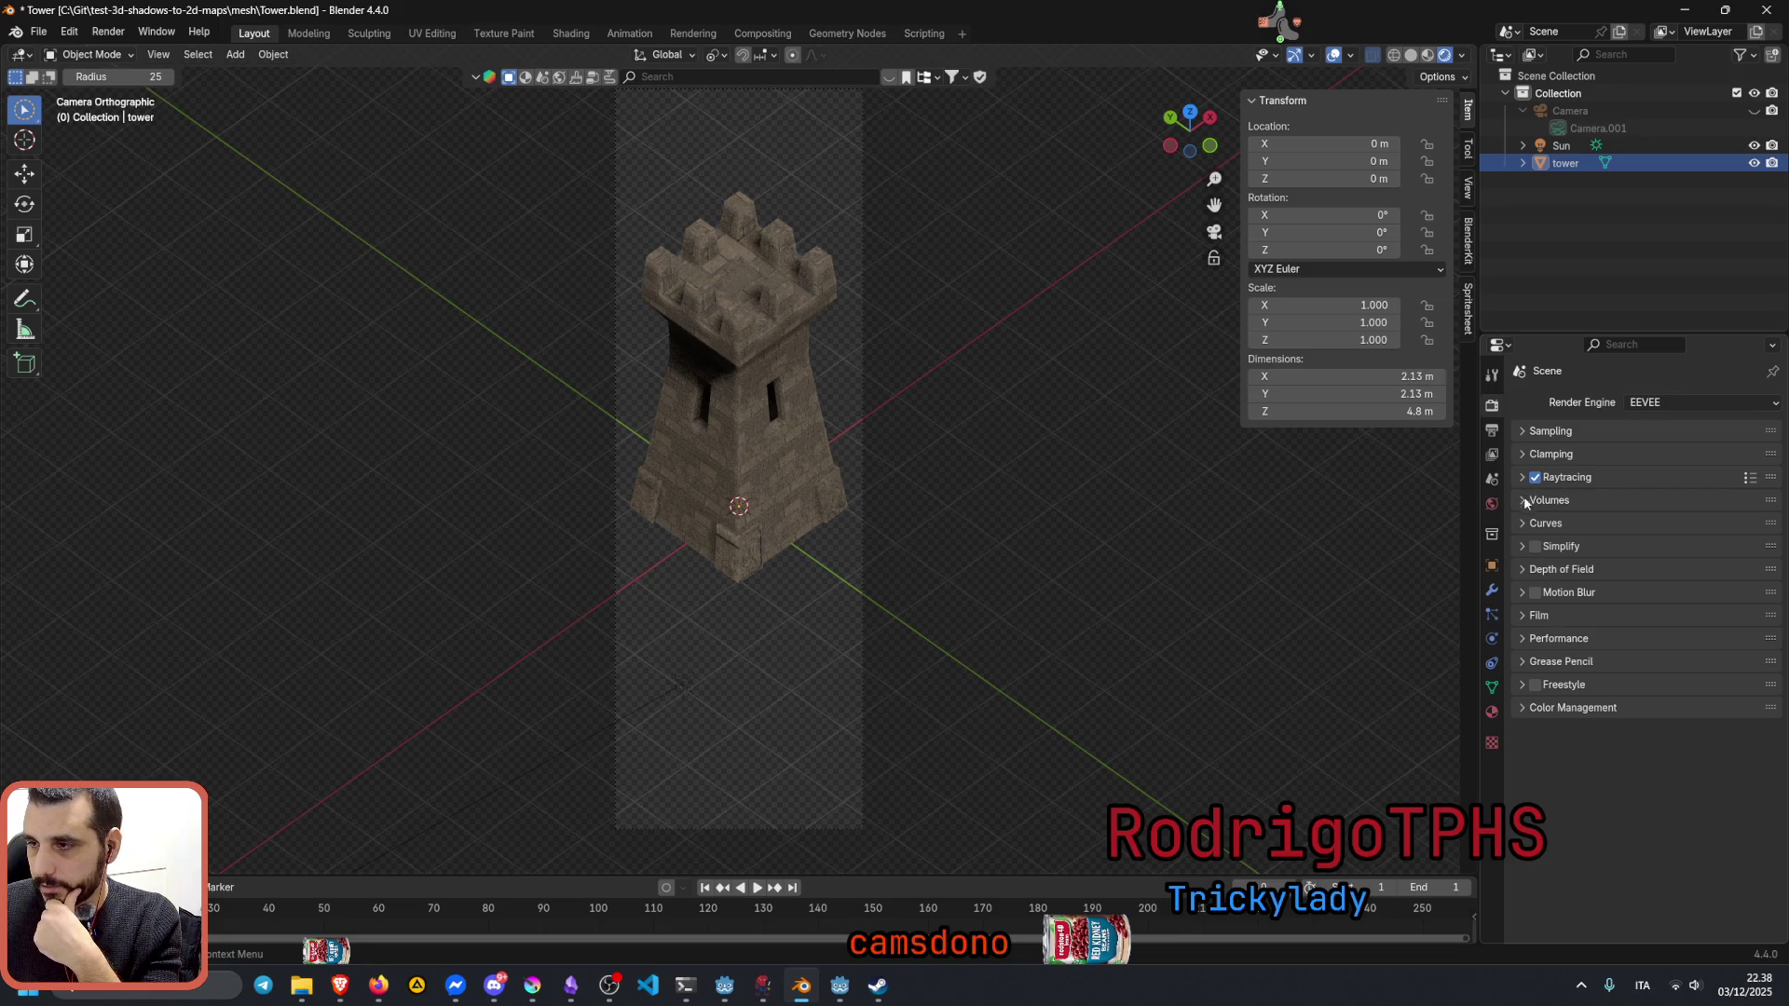
Step: Try Film overscan at 0% and 10%, then leave Overscan switched off
click(1542, 616)
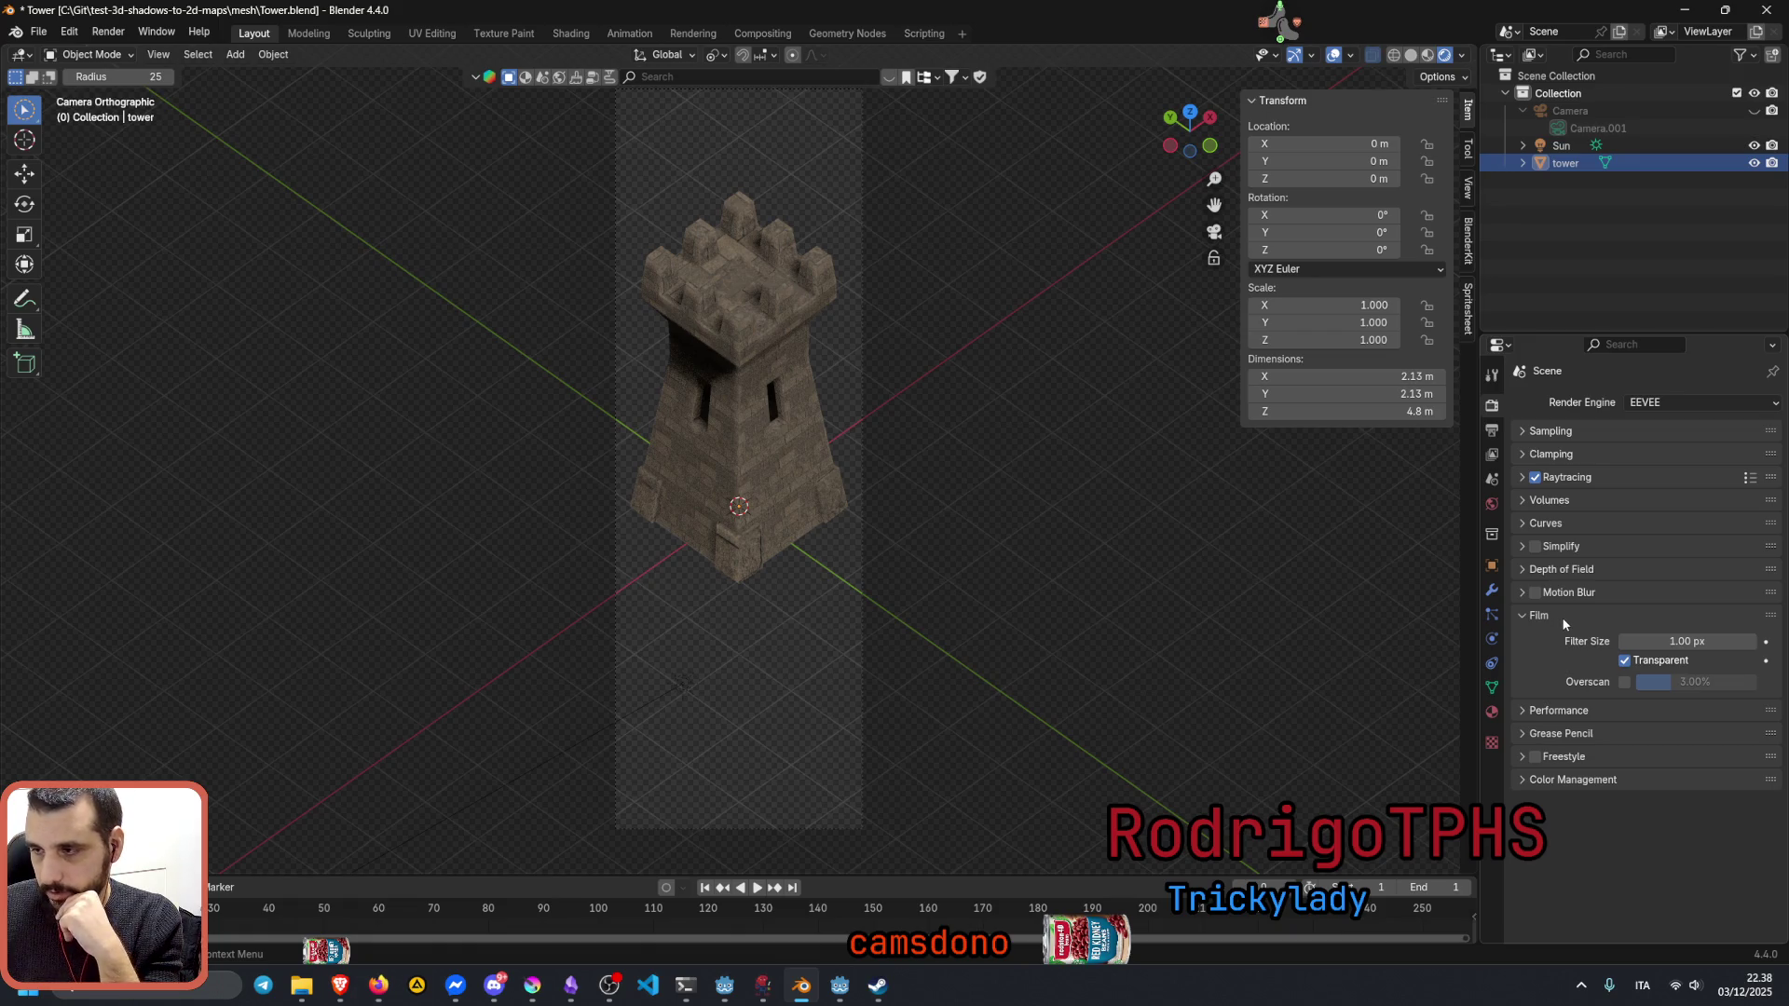
click(1626, 682)
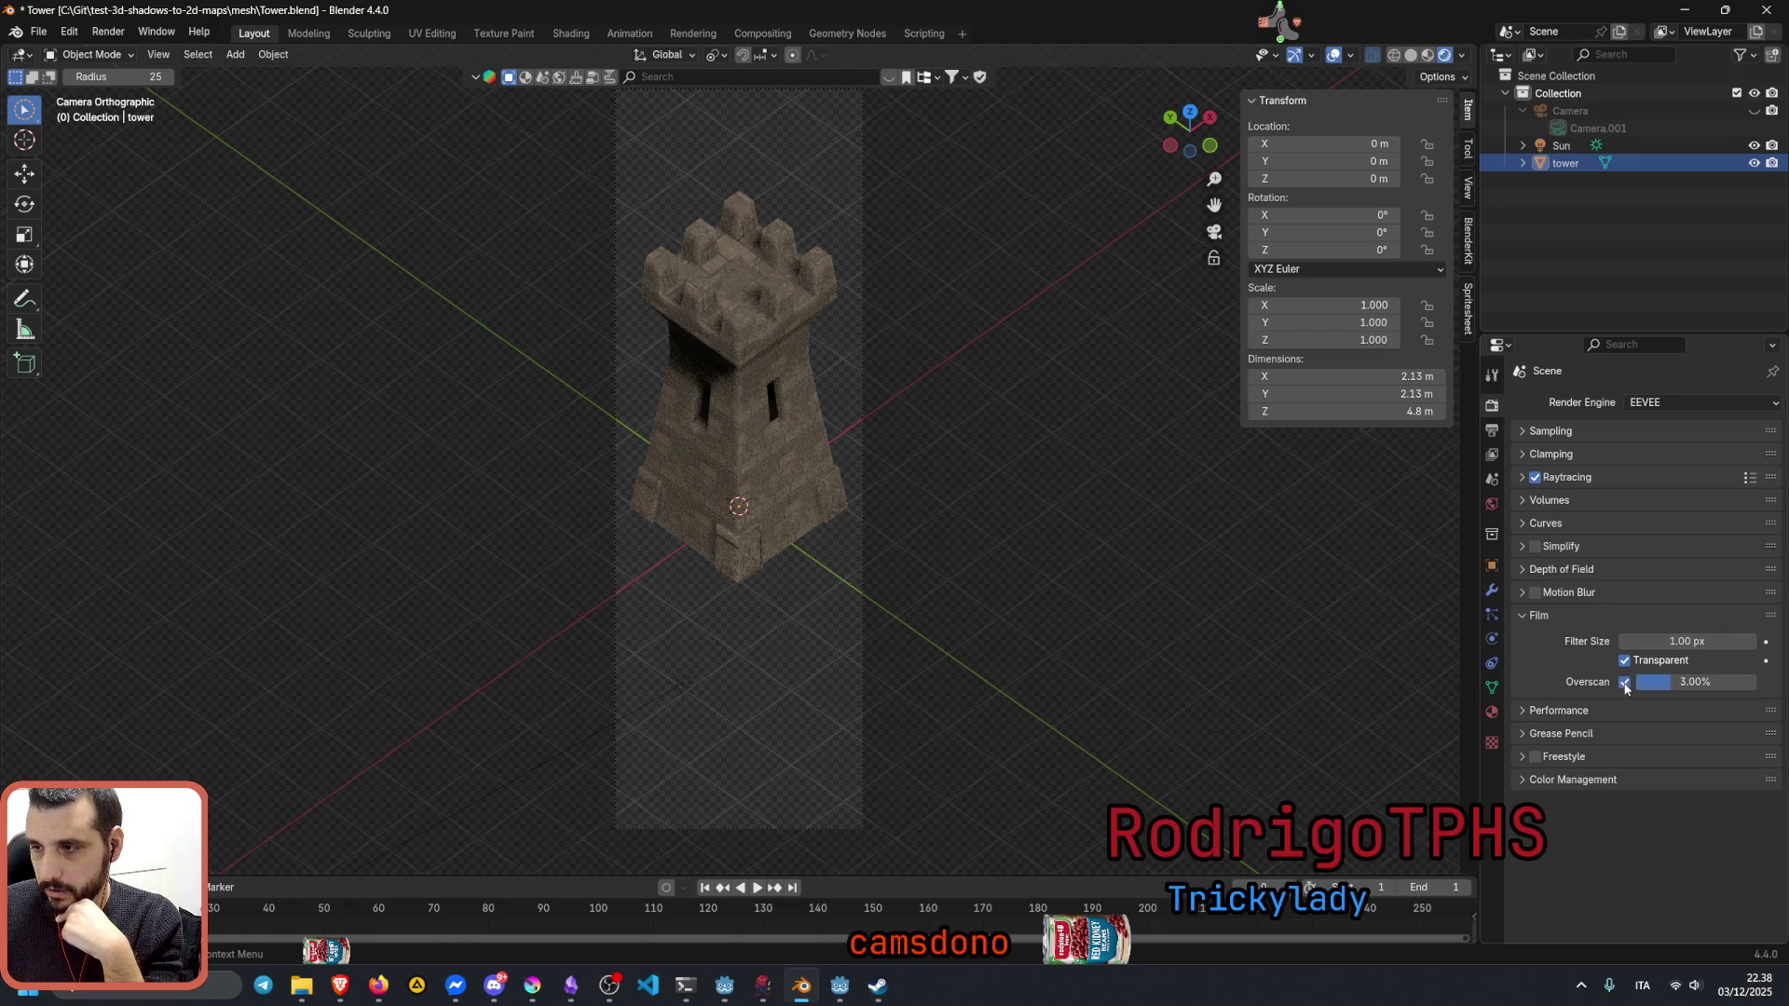
click(1626, 684)
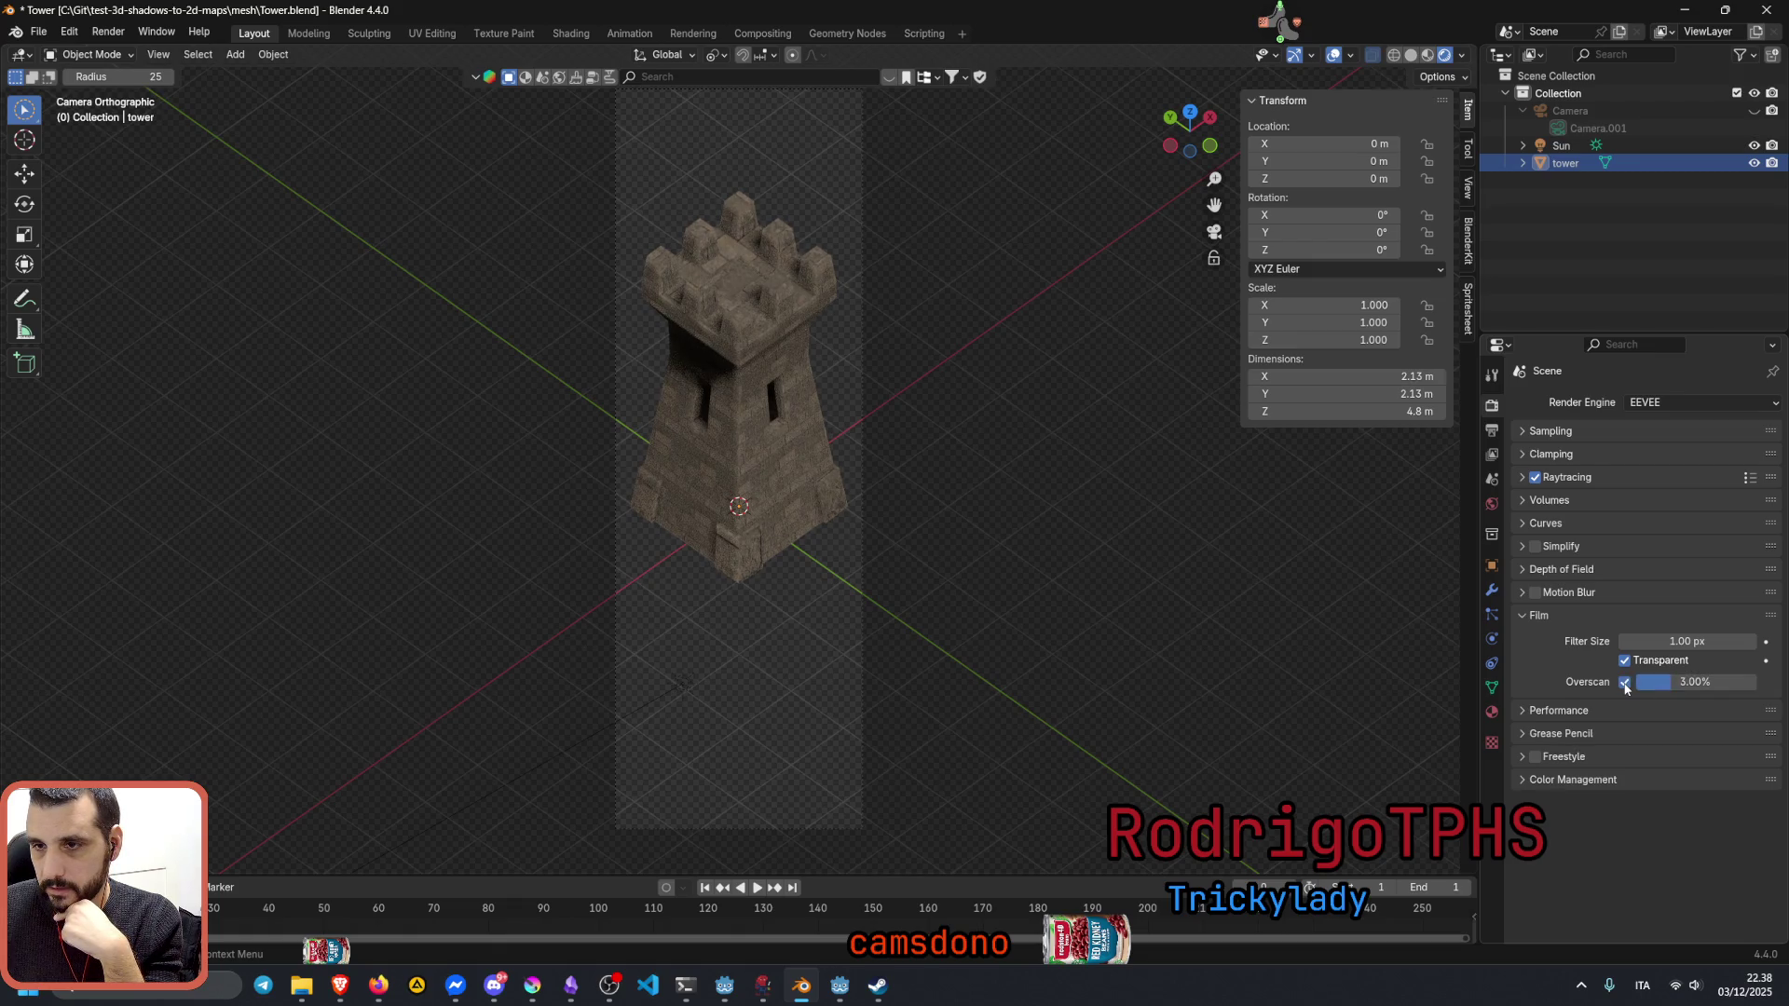
click(1626, 683)
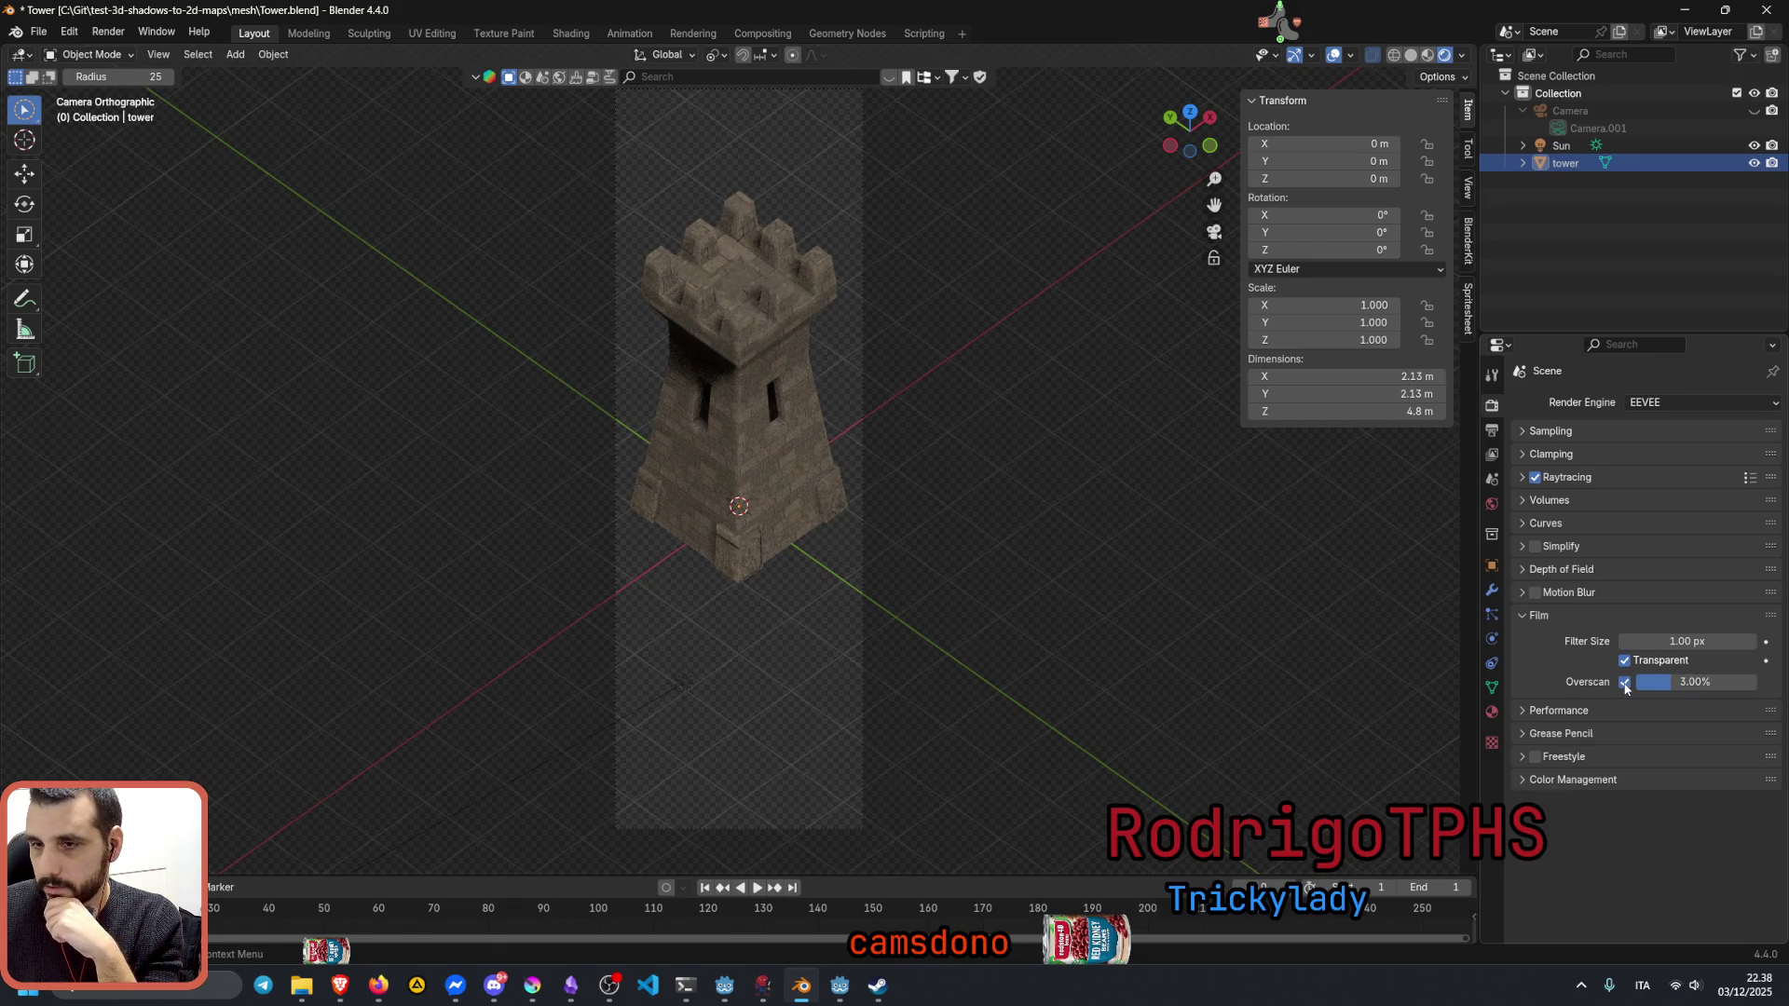
drag(1694, 682, 1622, 682)
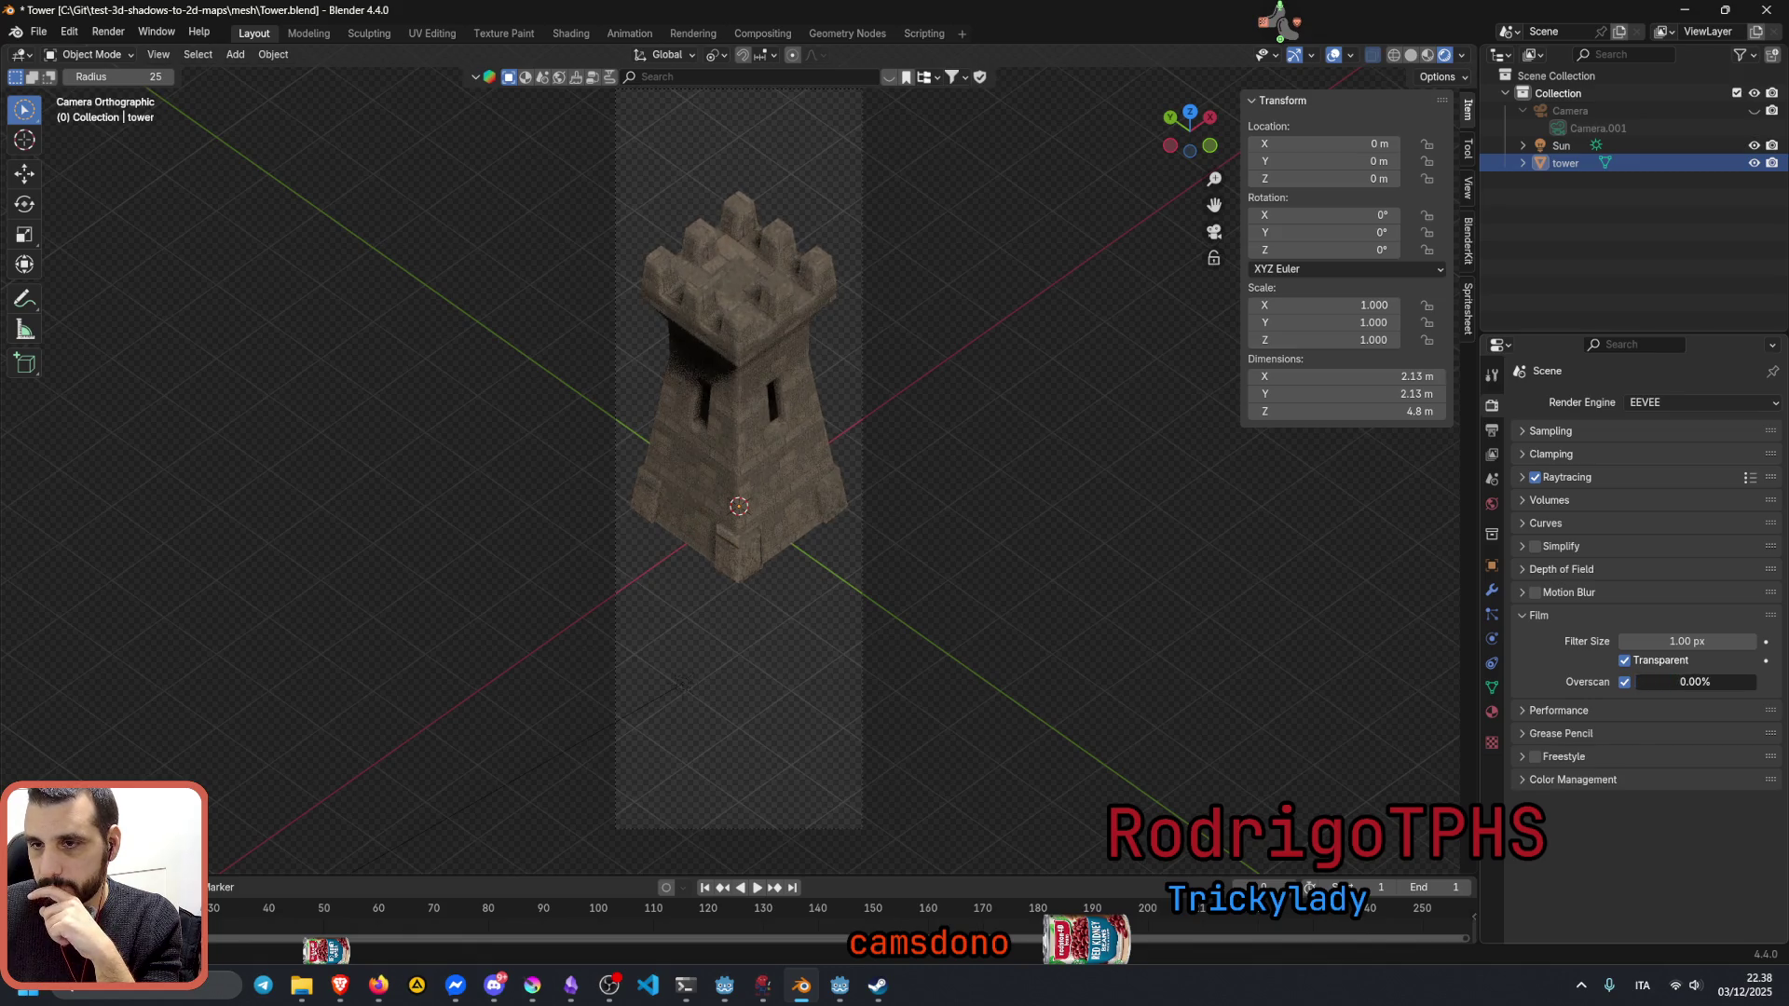
drag(1694, 682, 1747, 682)
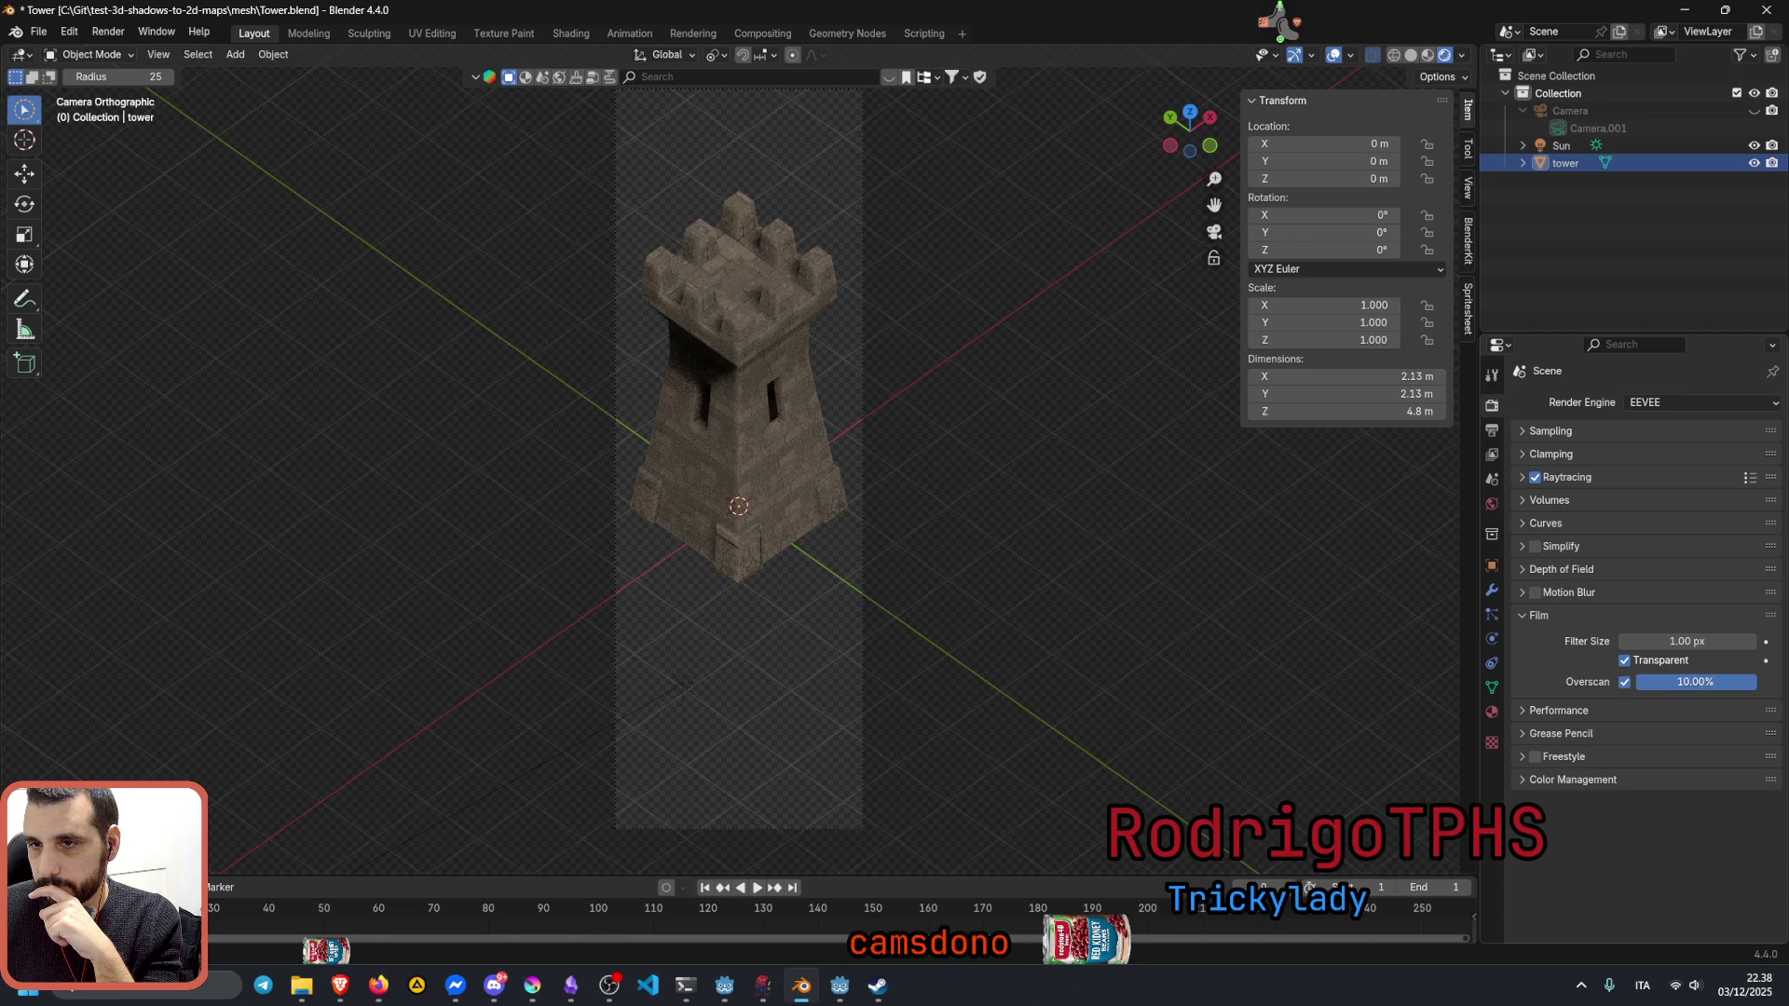
drag(1747, 682, 1713, 682)
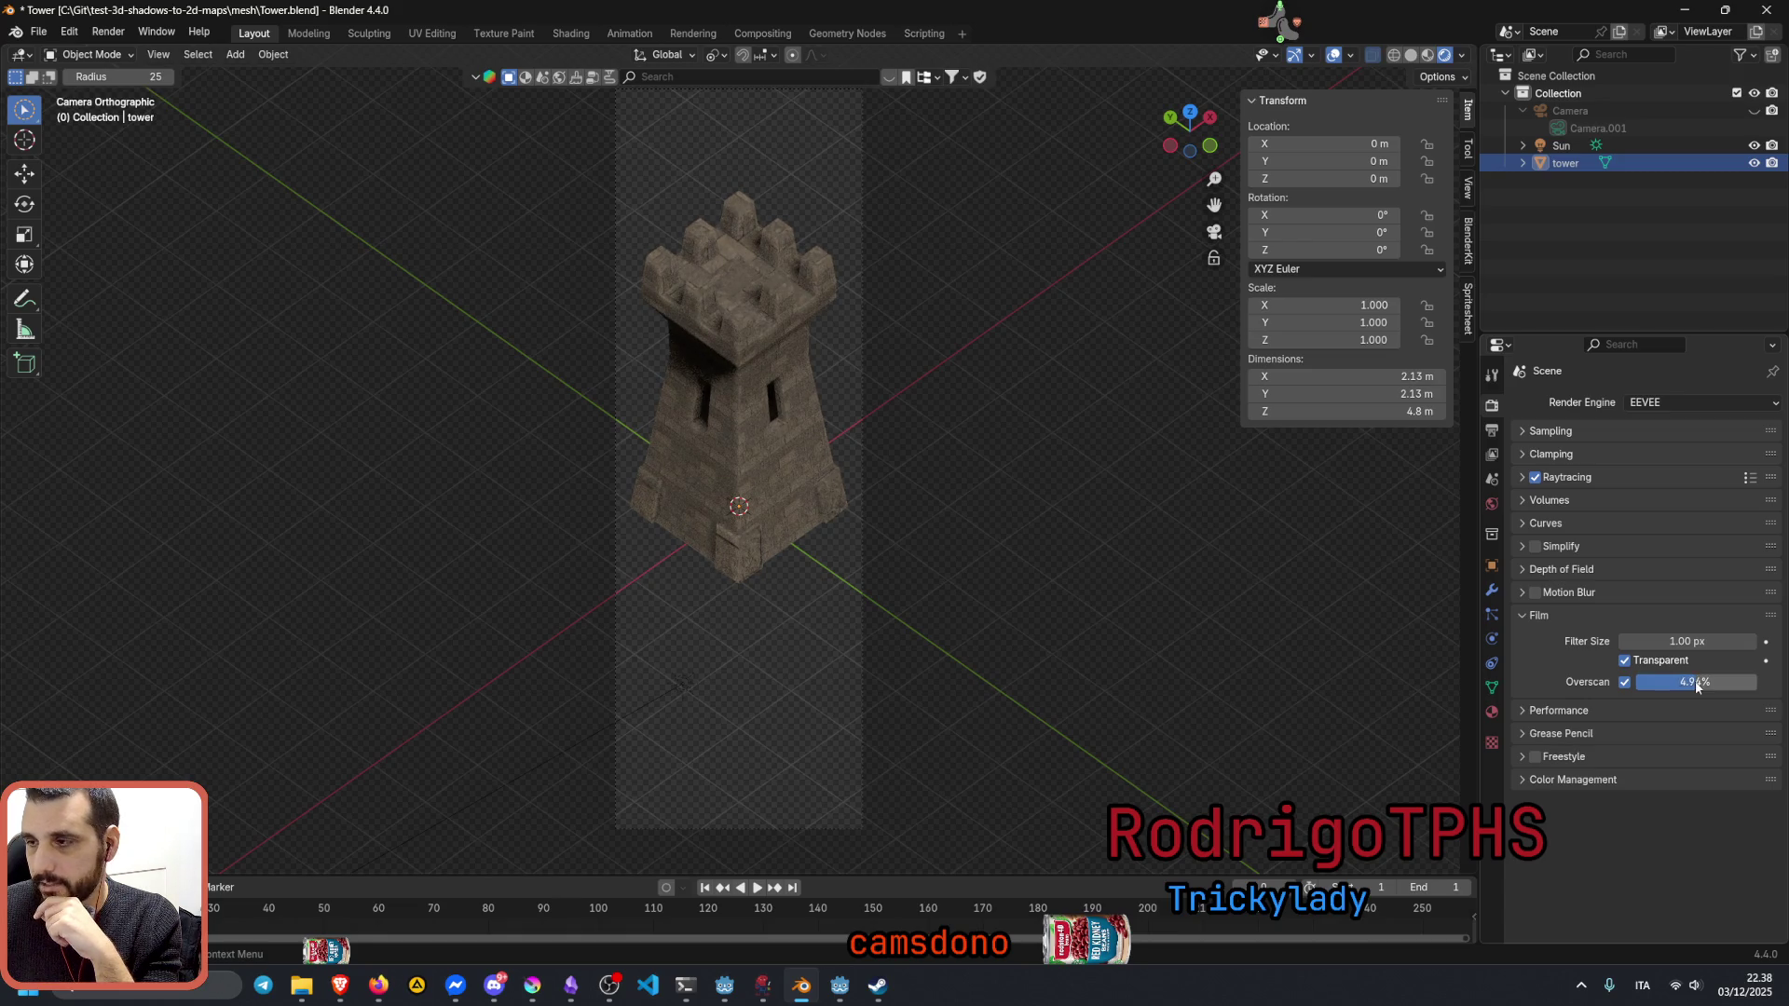
click(1623, 683)
Step: Collapse Film and expand the Performance settings
click(1545, 615)
click(1559, 639)
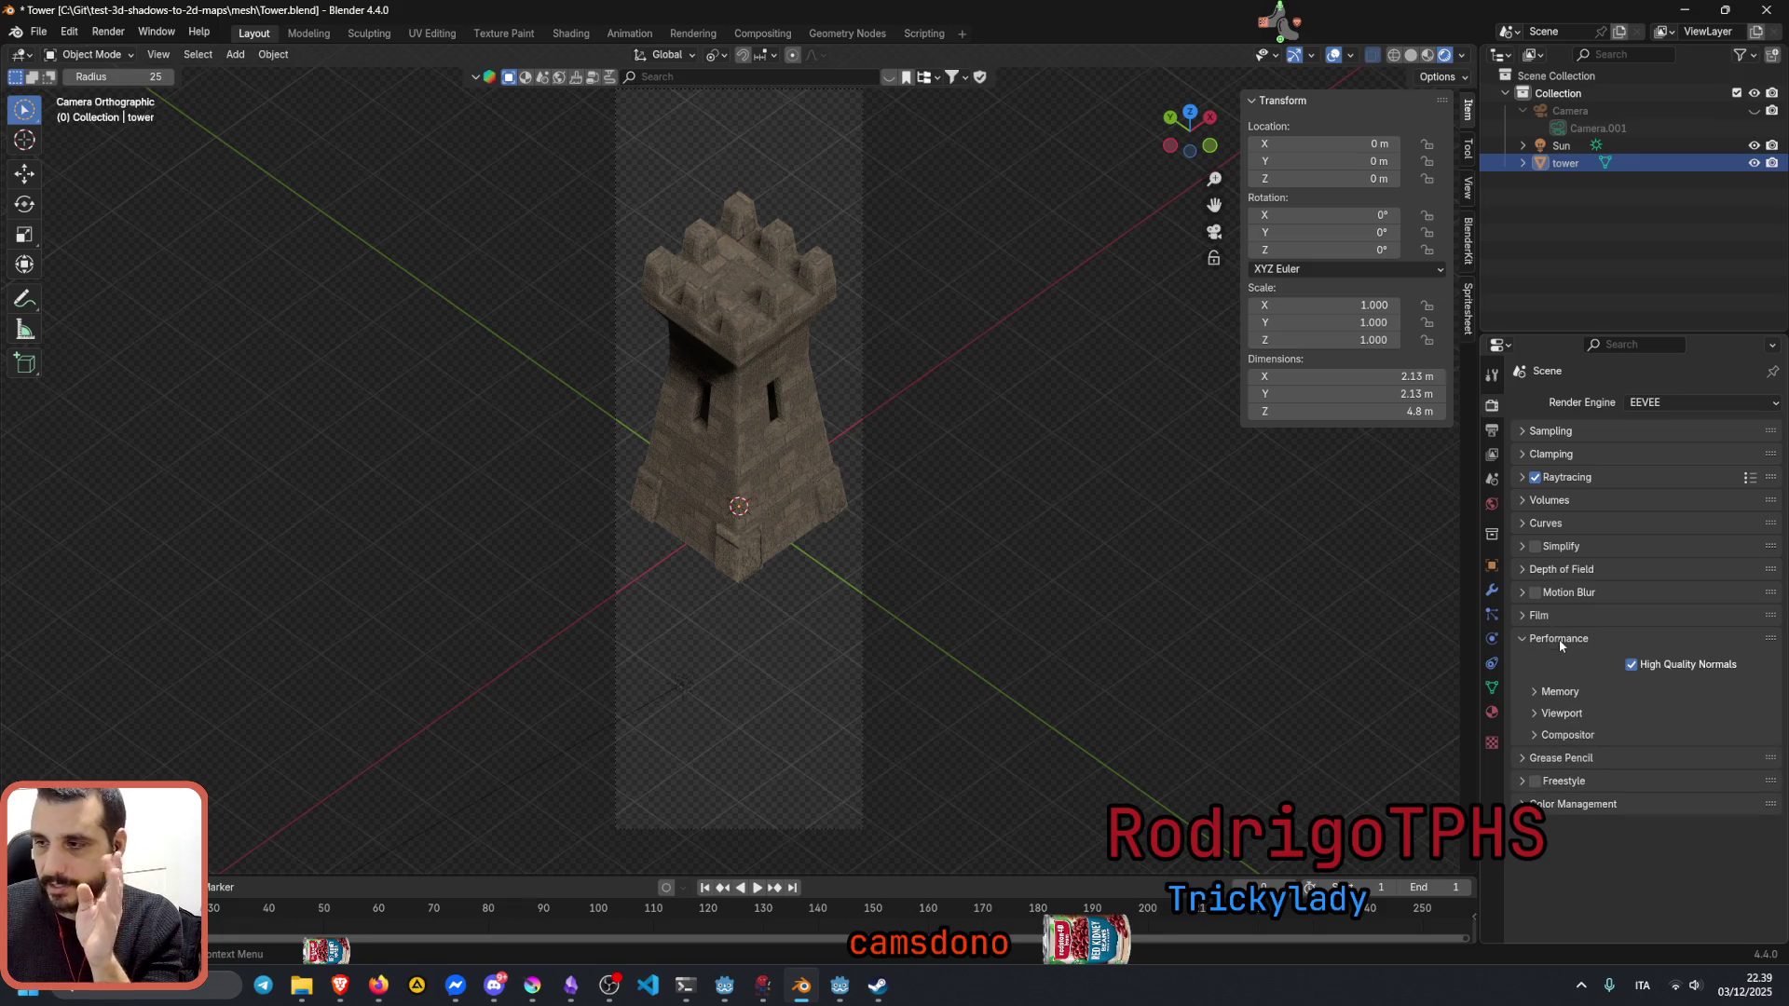
Step: Look over Grease Pencil and Freestyle, leave Freestyle off, and expand Color Management
click(1559, 639)
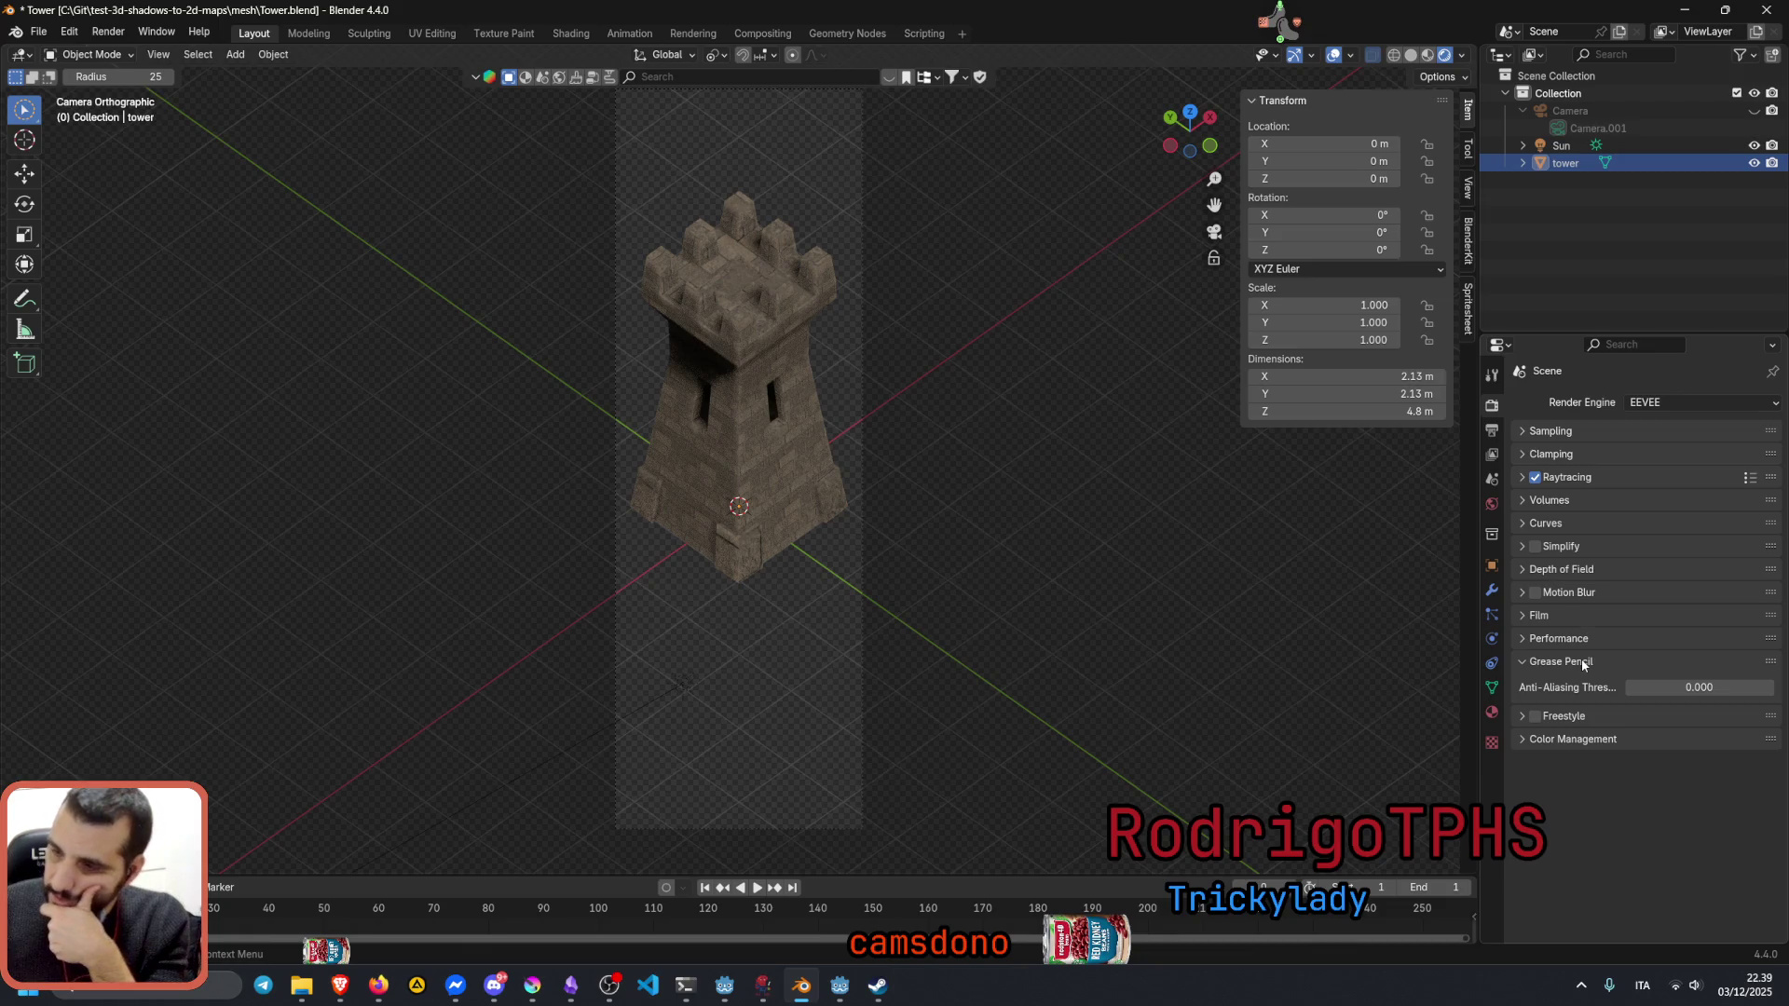
click(1570, 659)
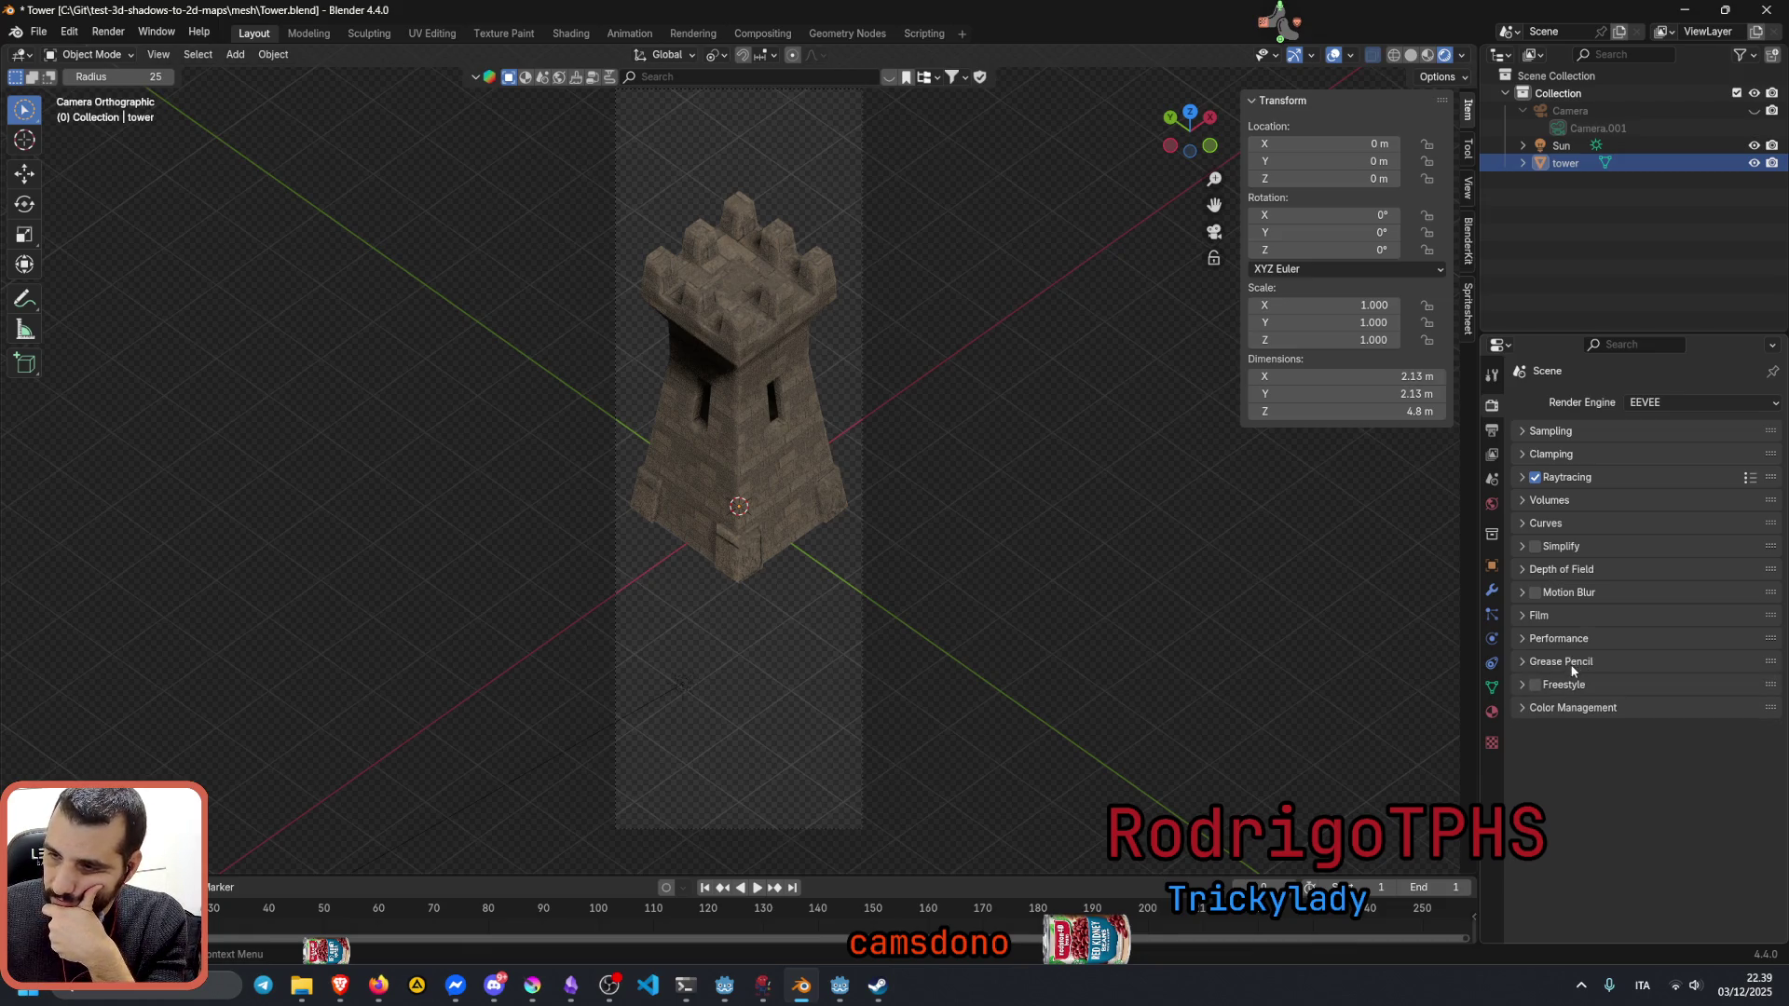
click(1569, 686)
click(1534, 683)
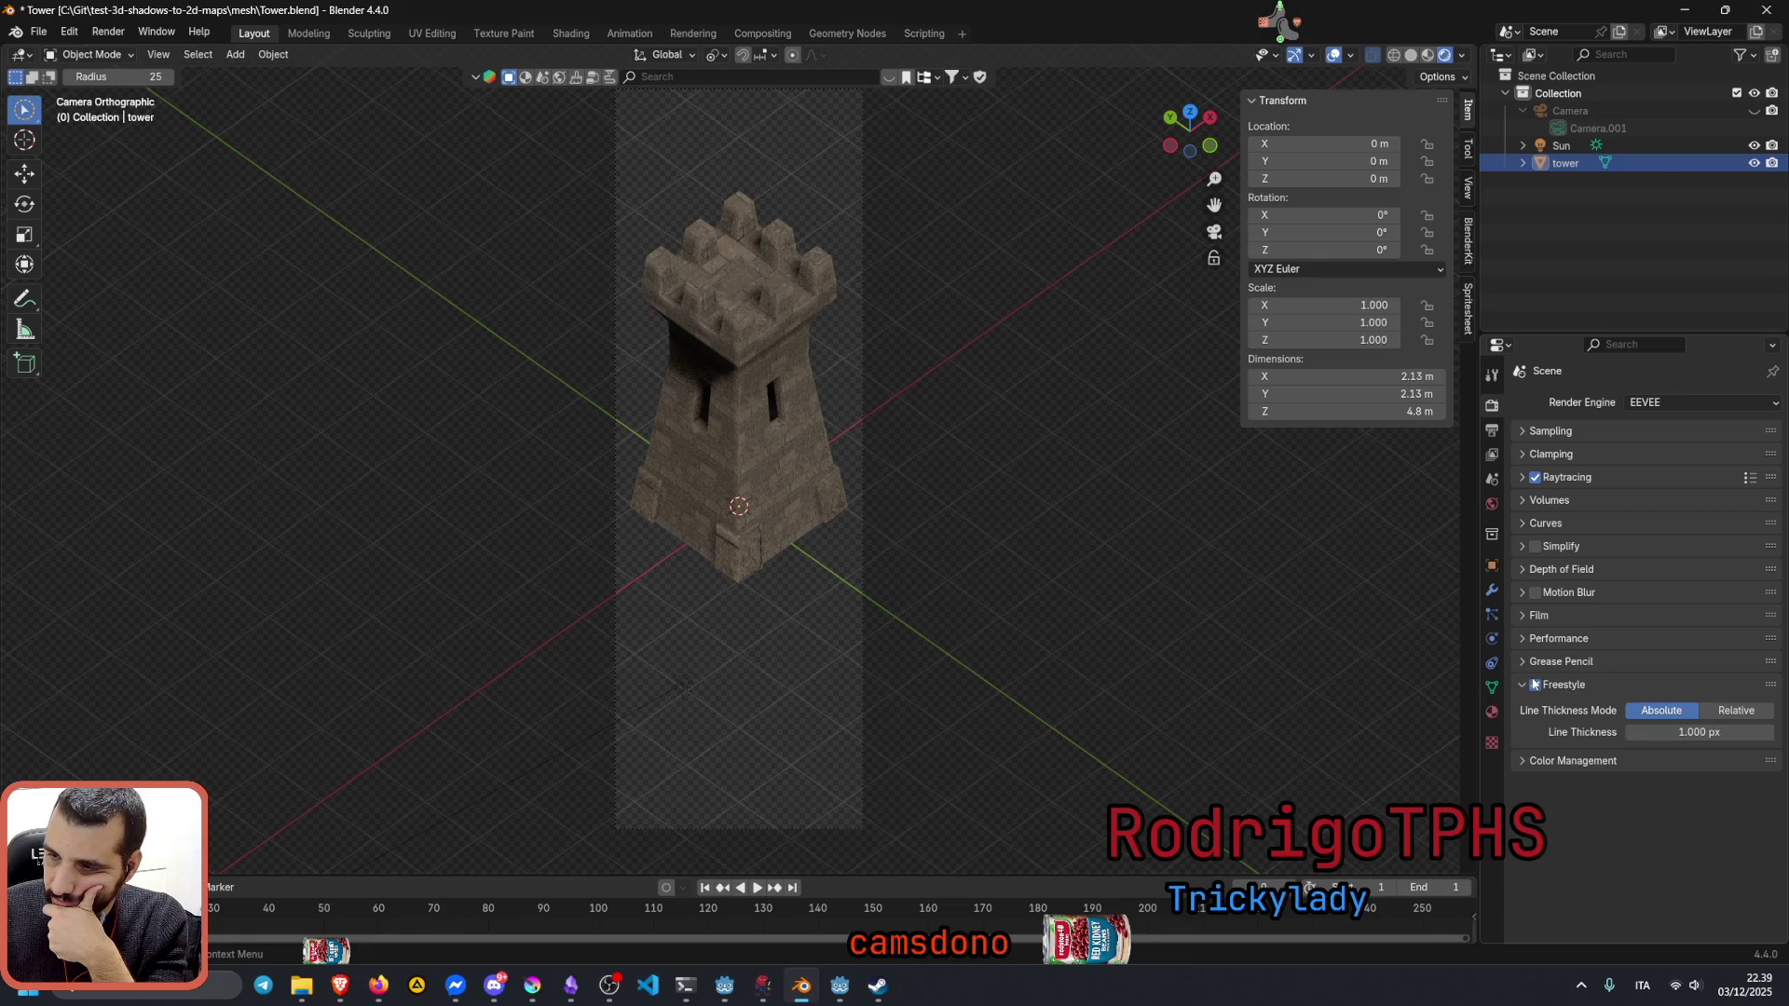
click(1534, 684)
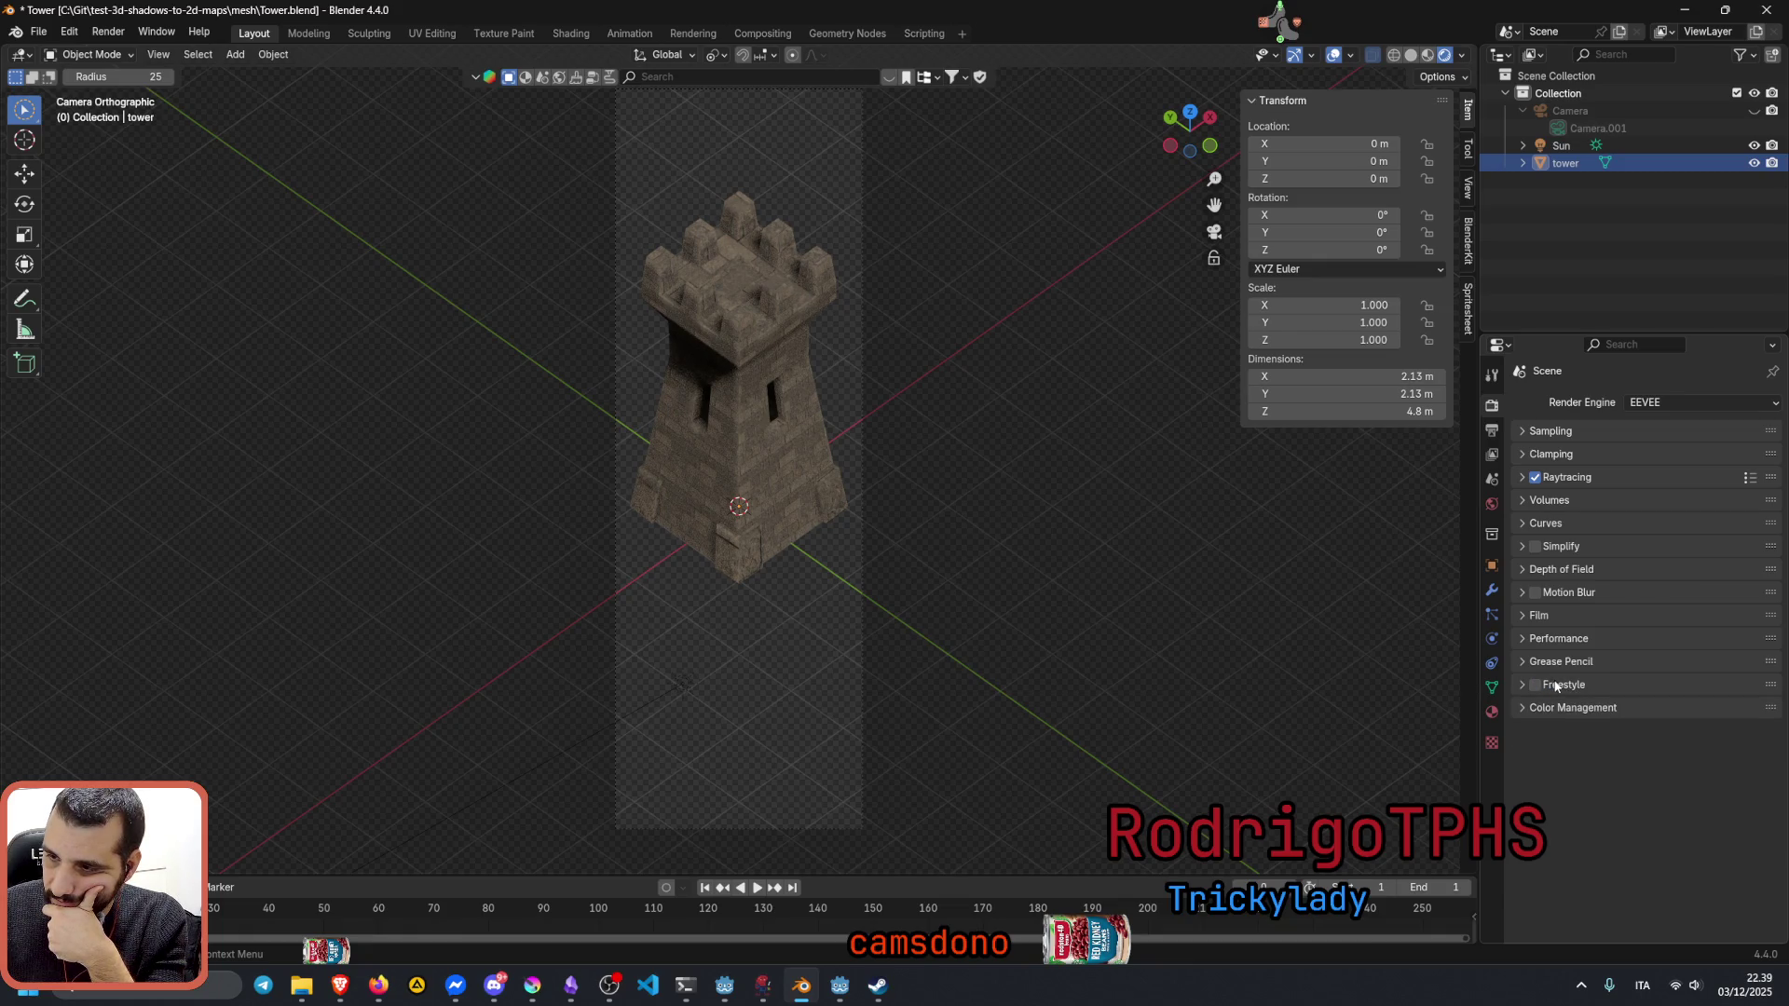
click(1571, 707)
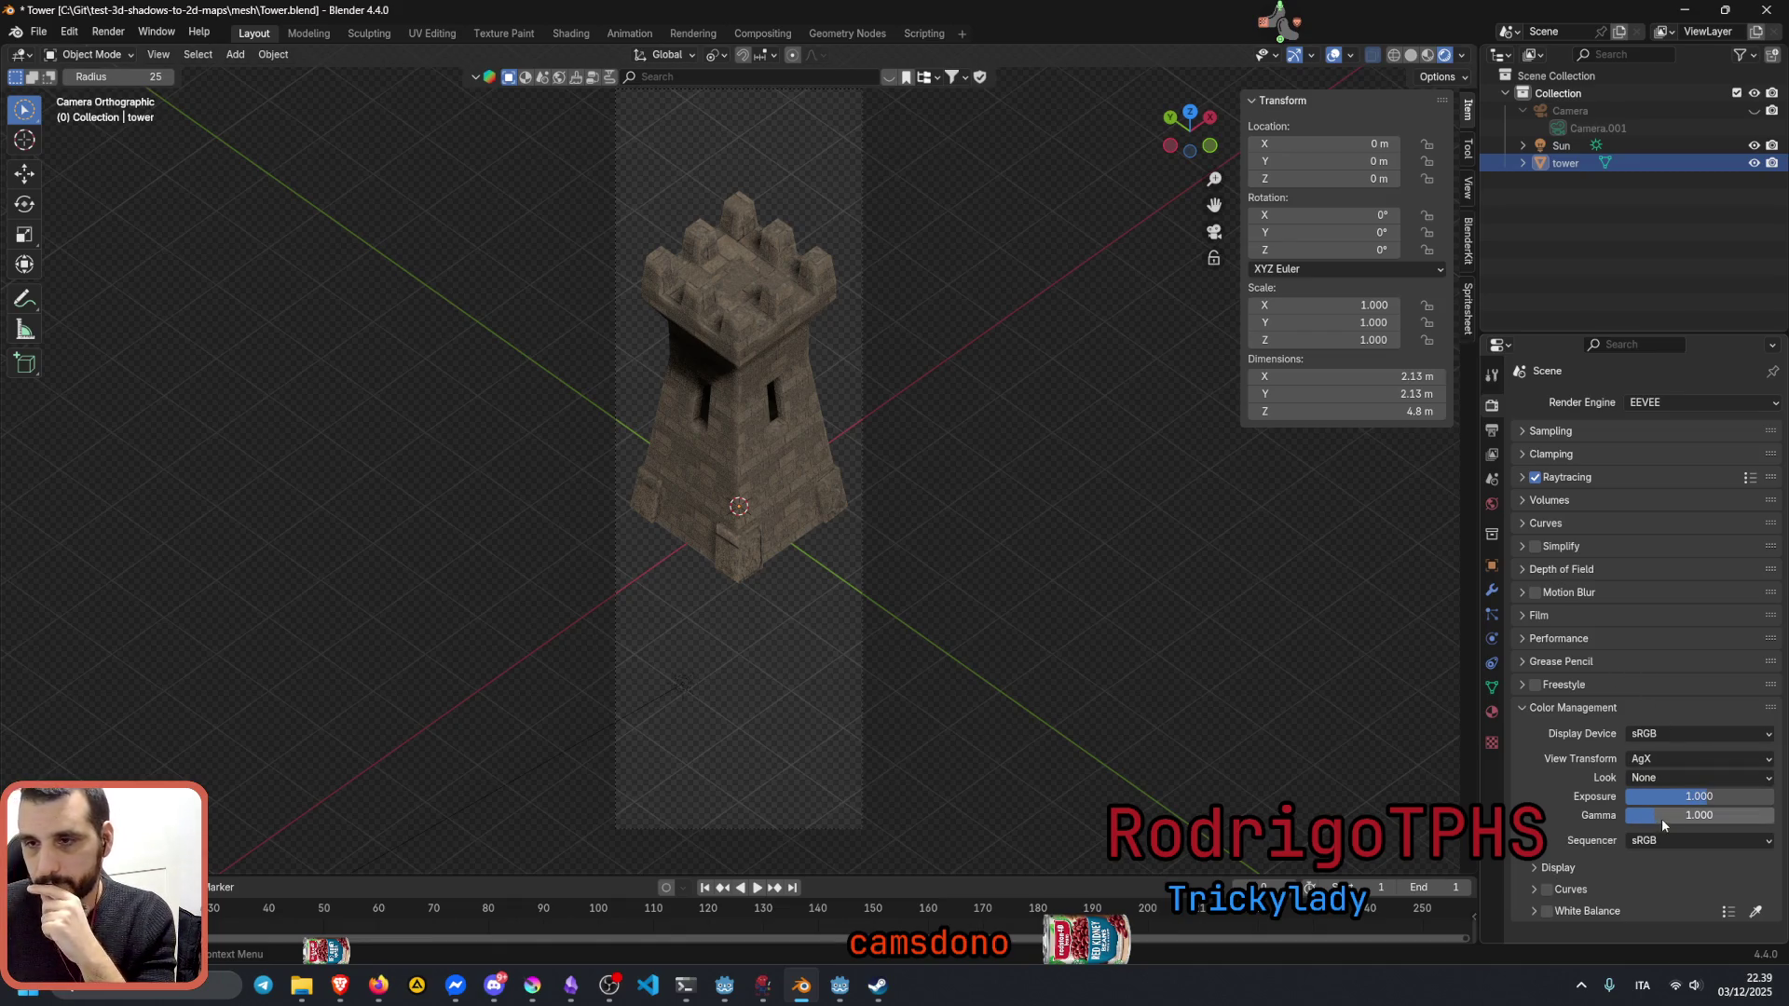
Step: Raise Color Management gamma to 1.186 to brighten the tower, exposure staying at 1.000
drag(1662, 815, 1687, 816)
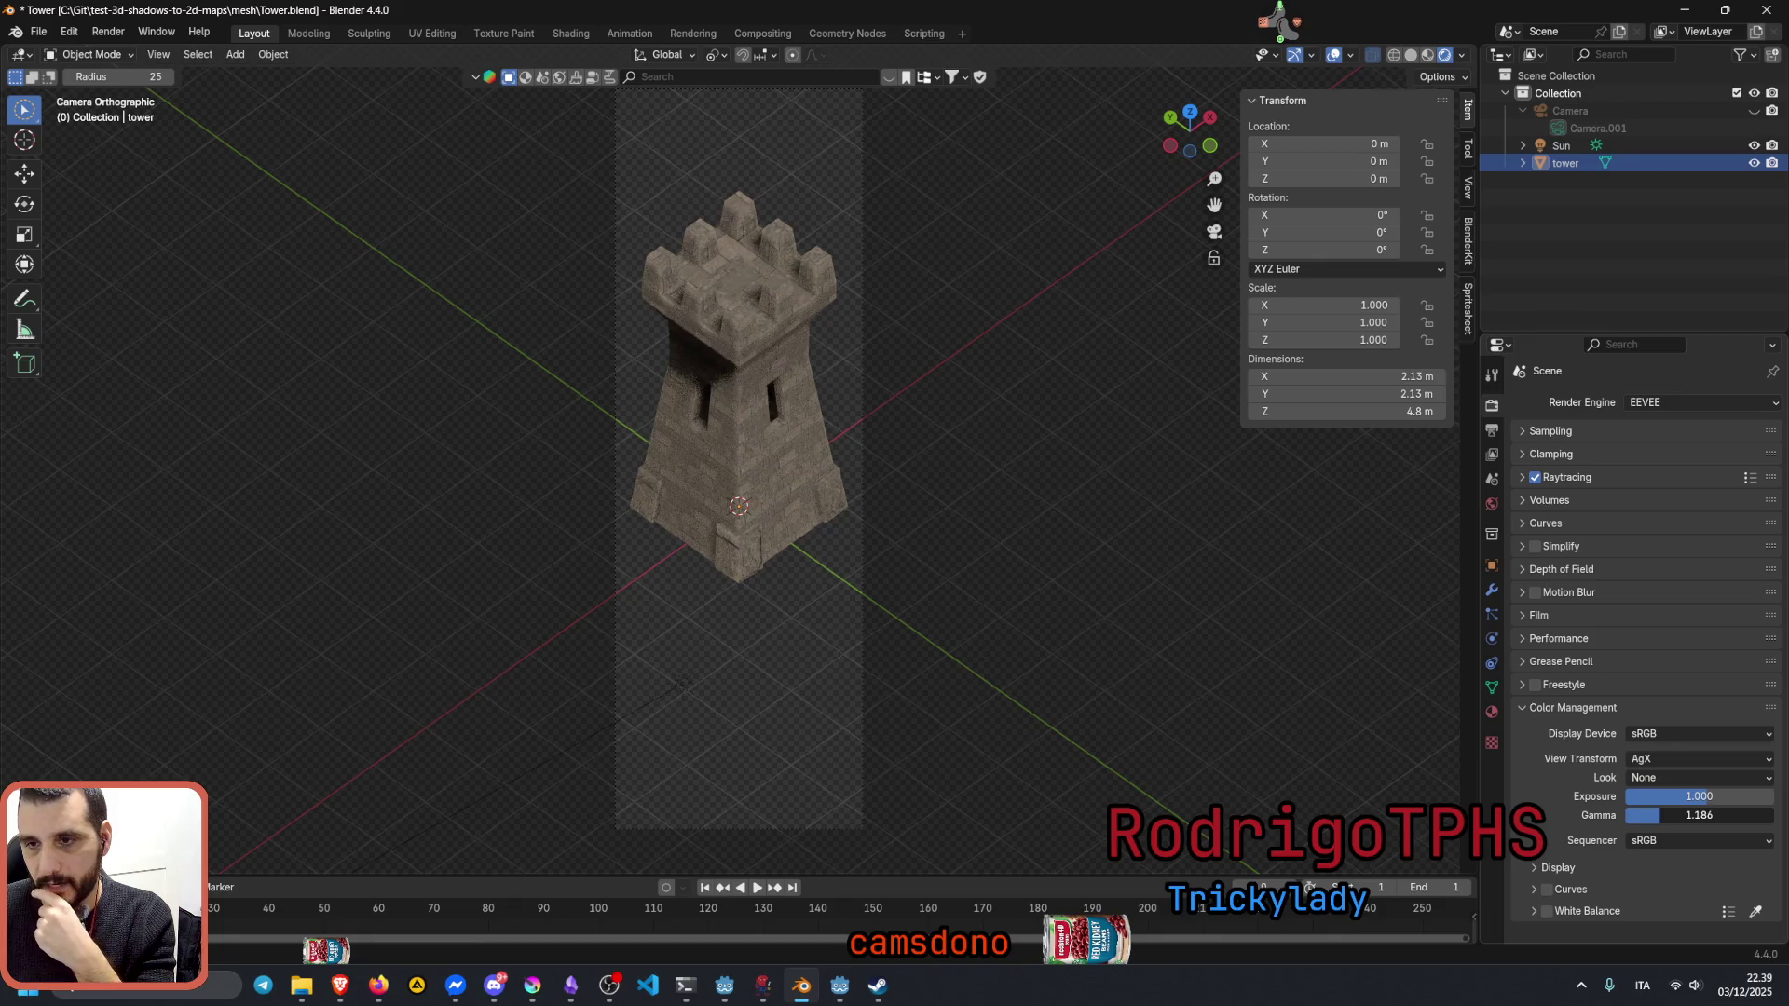
click(1685, 814)
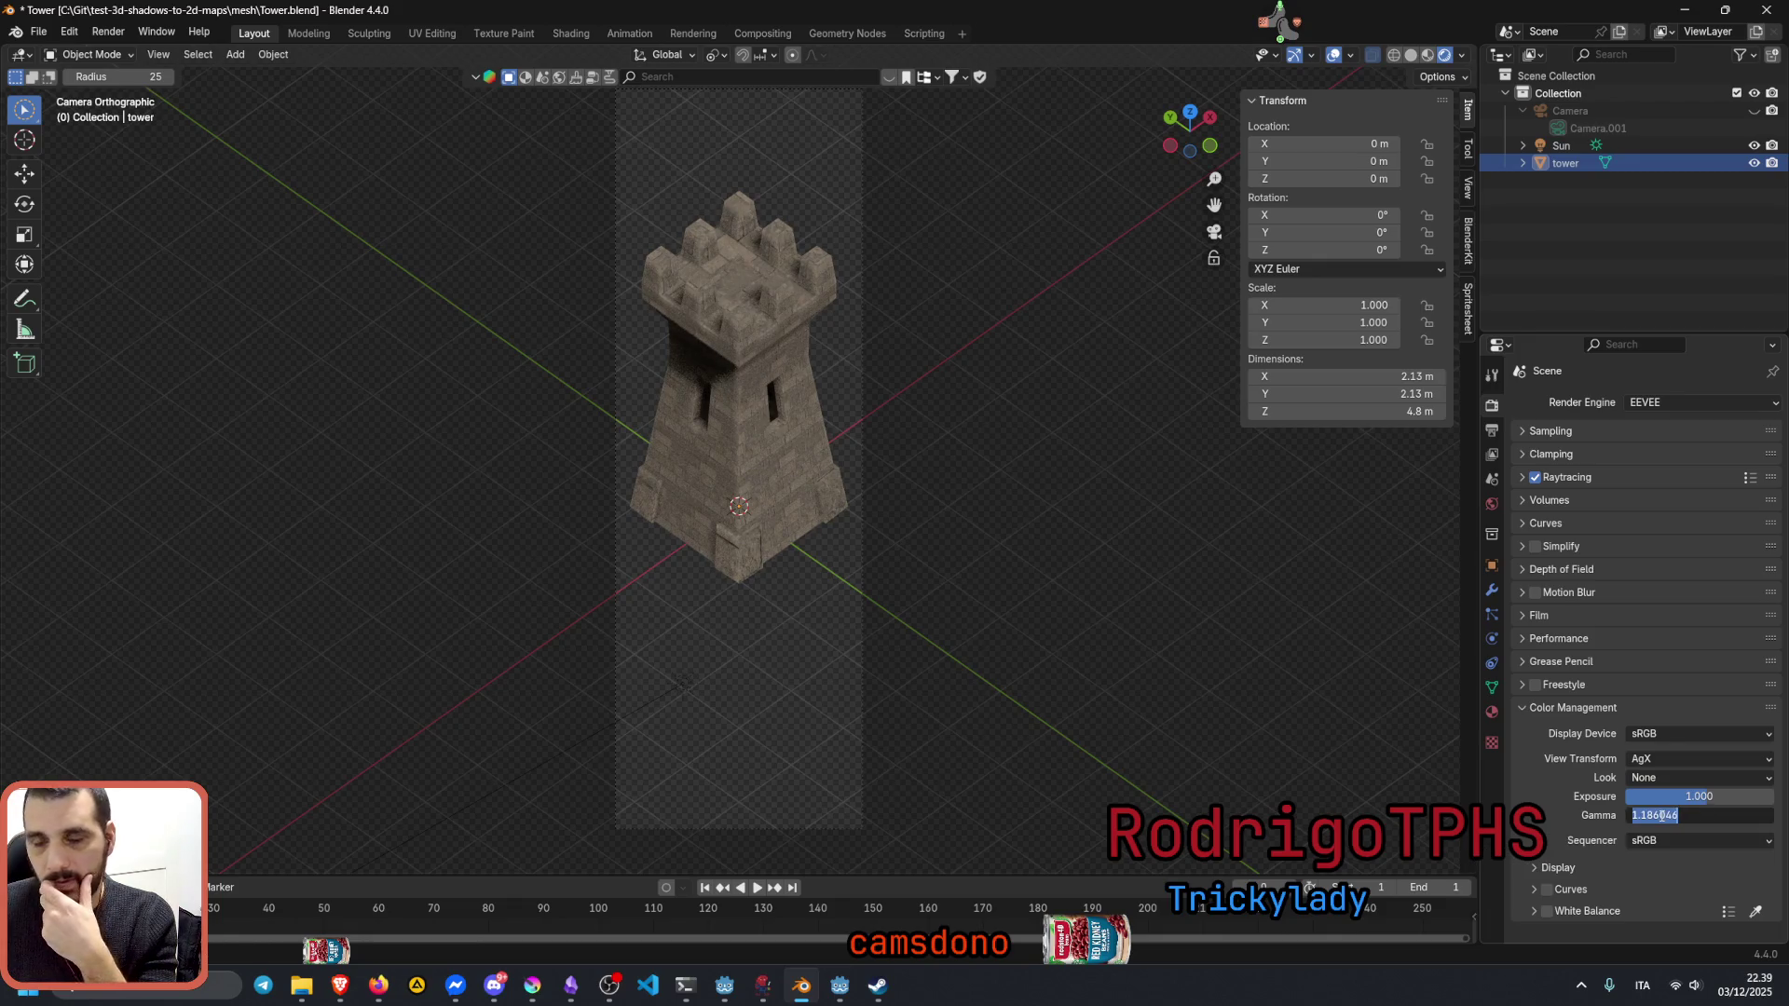
key(Return)
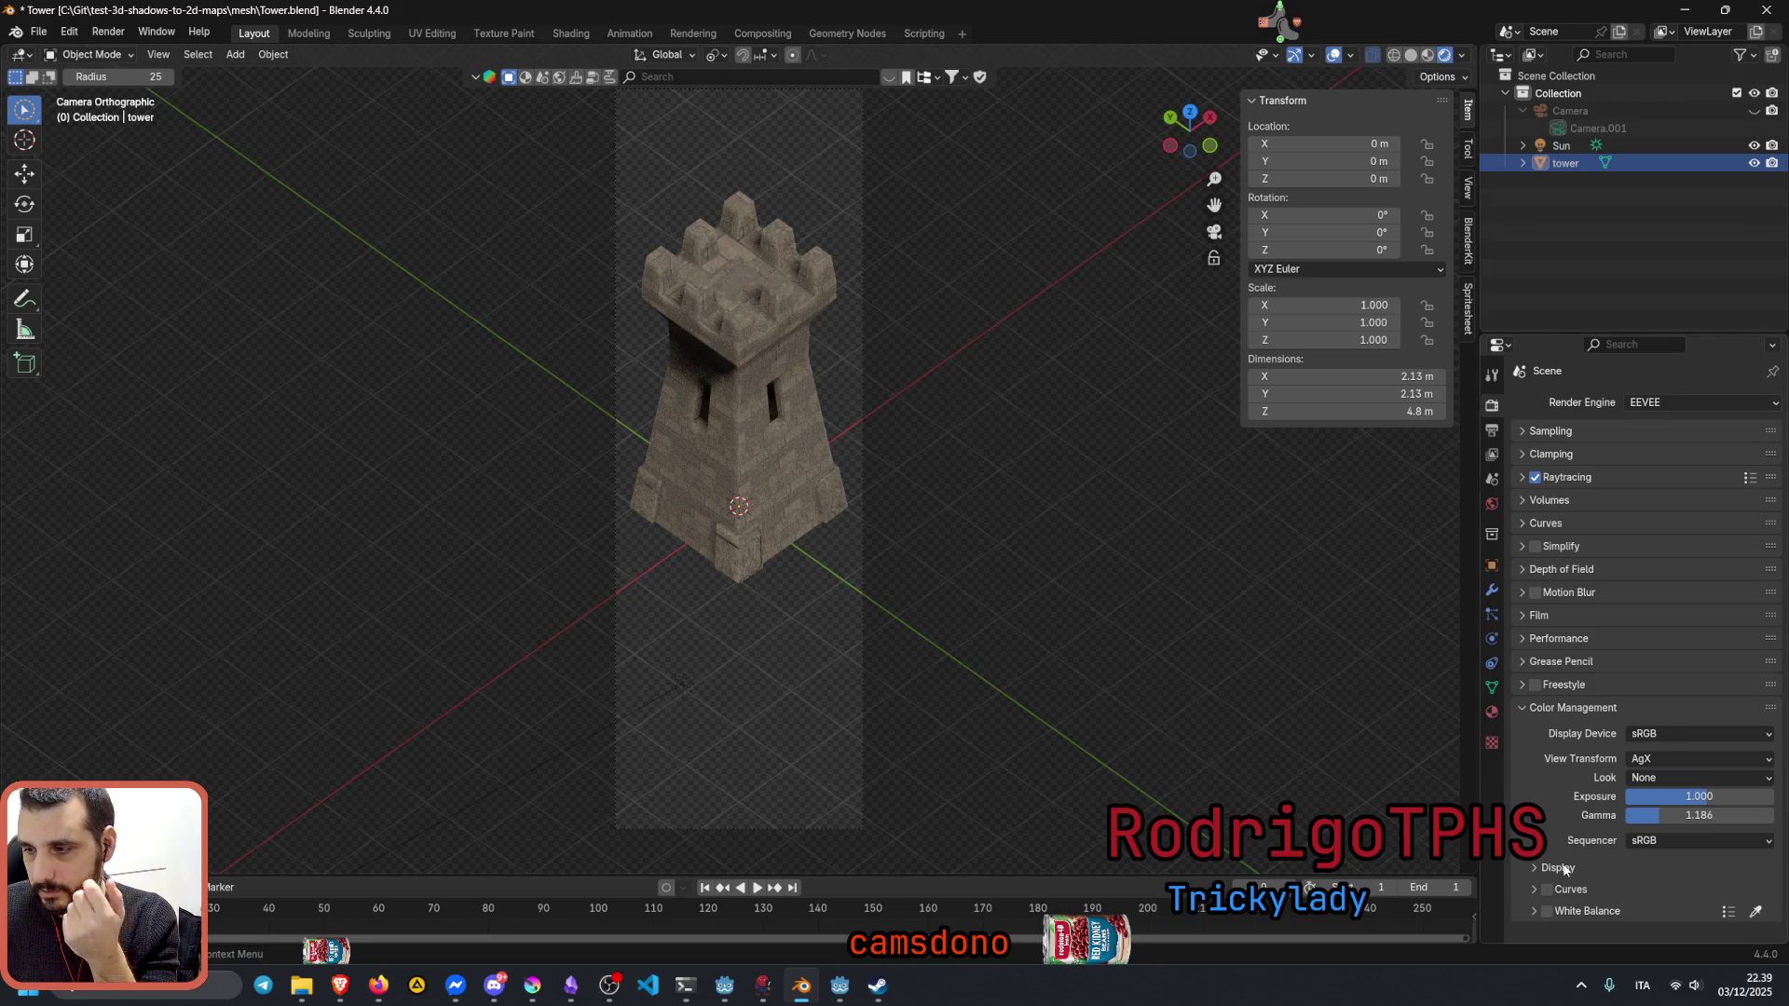
scroll(1564, 870, down, 1)
scroll(1565, 870, up, 1)
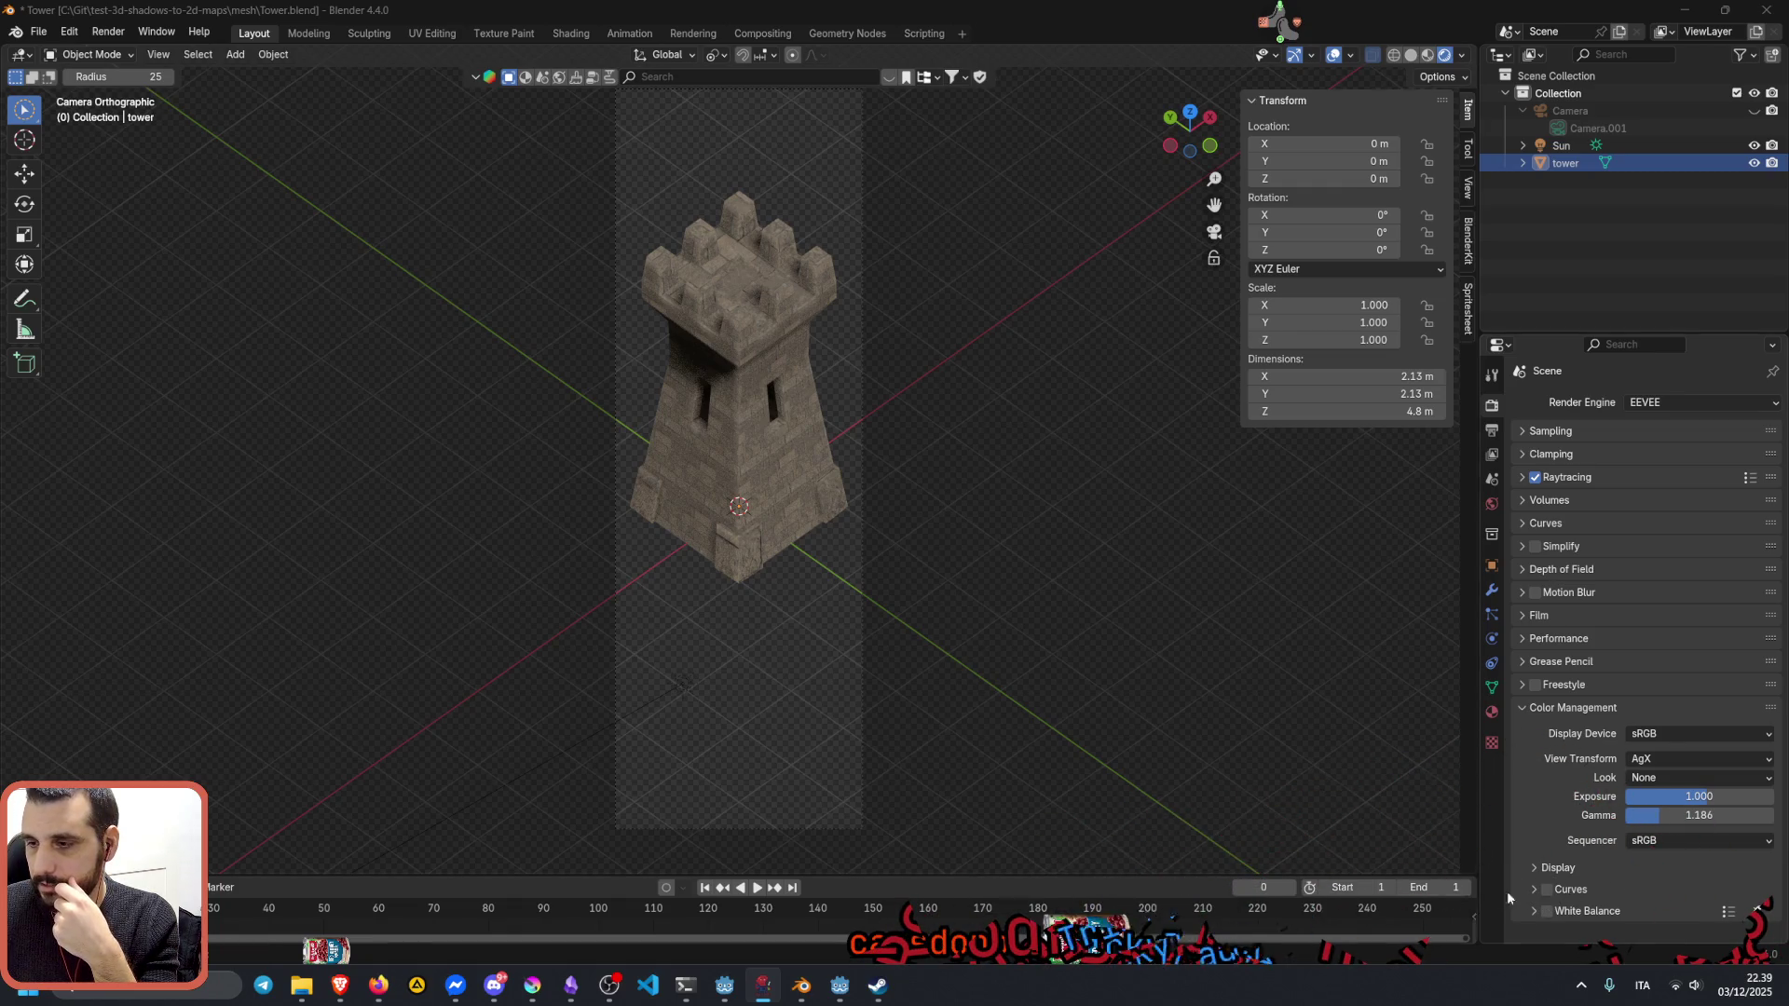
Step: Enable the colour-management curve with a point near 0.4375 in, 0.675 out to lighten the tower
click(1536, 892)
scroll(1571, 892, down, 5)
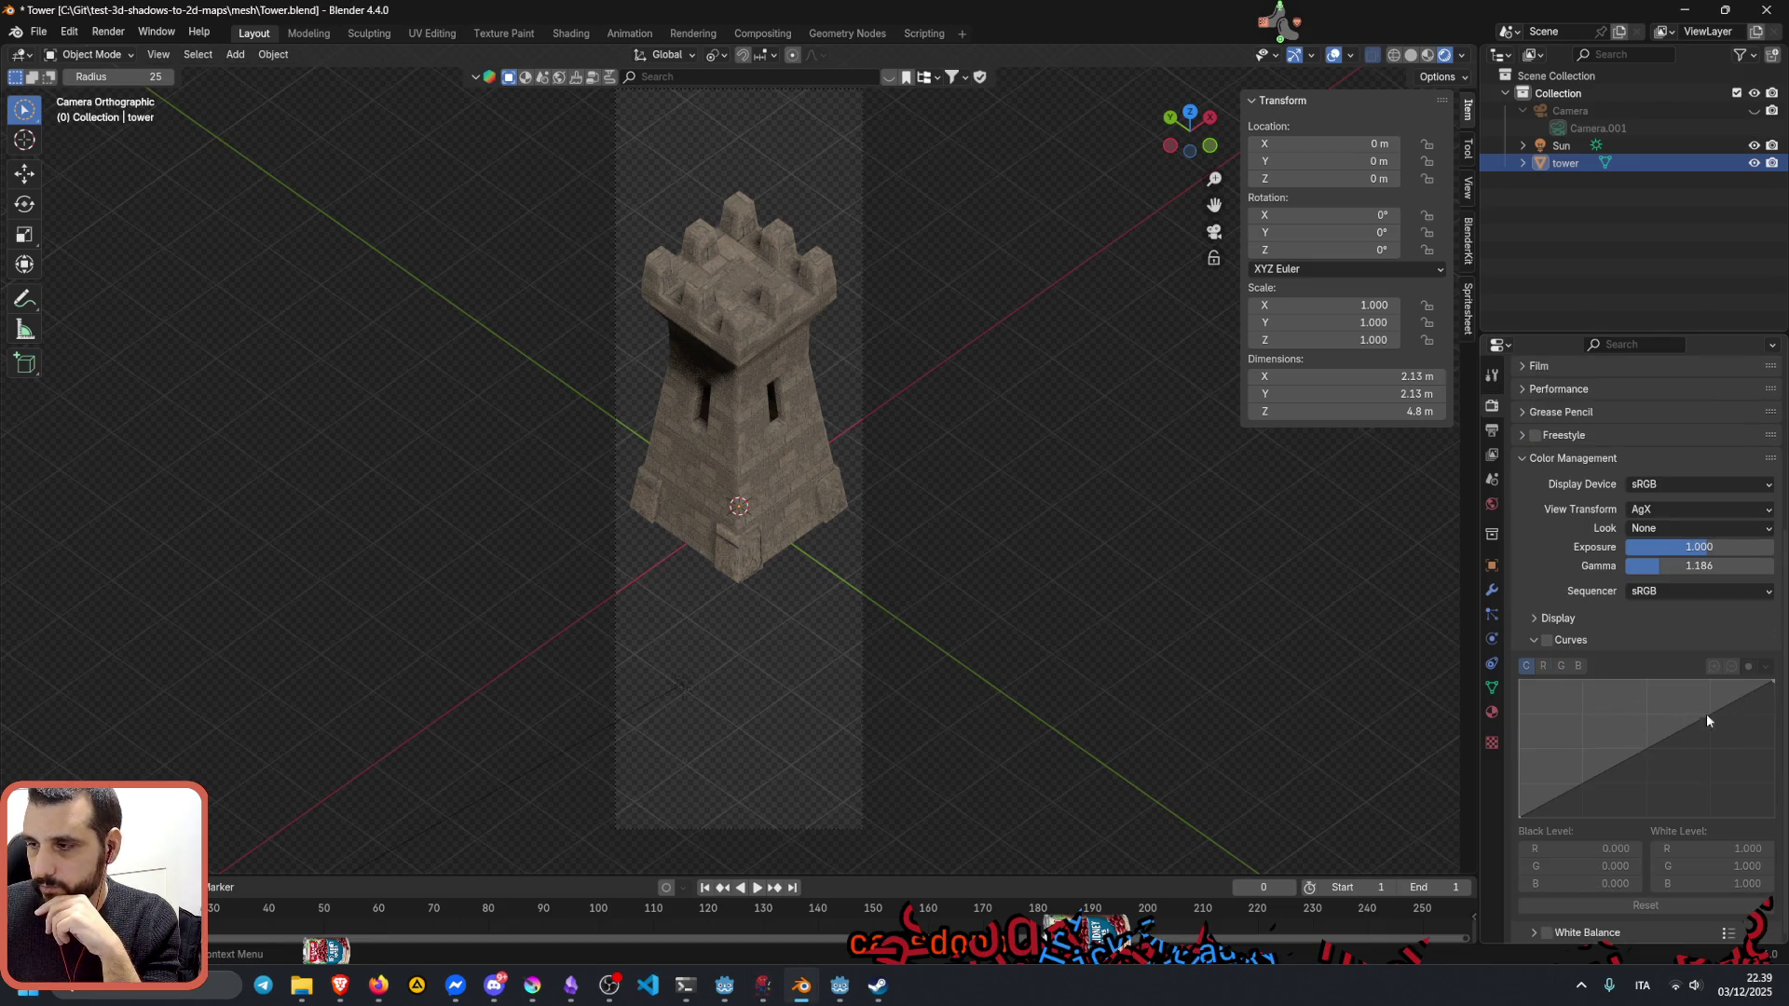
drag(1707, 714, 1615, 713)
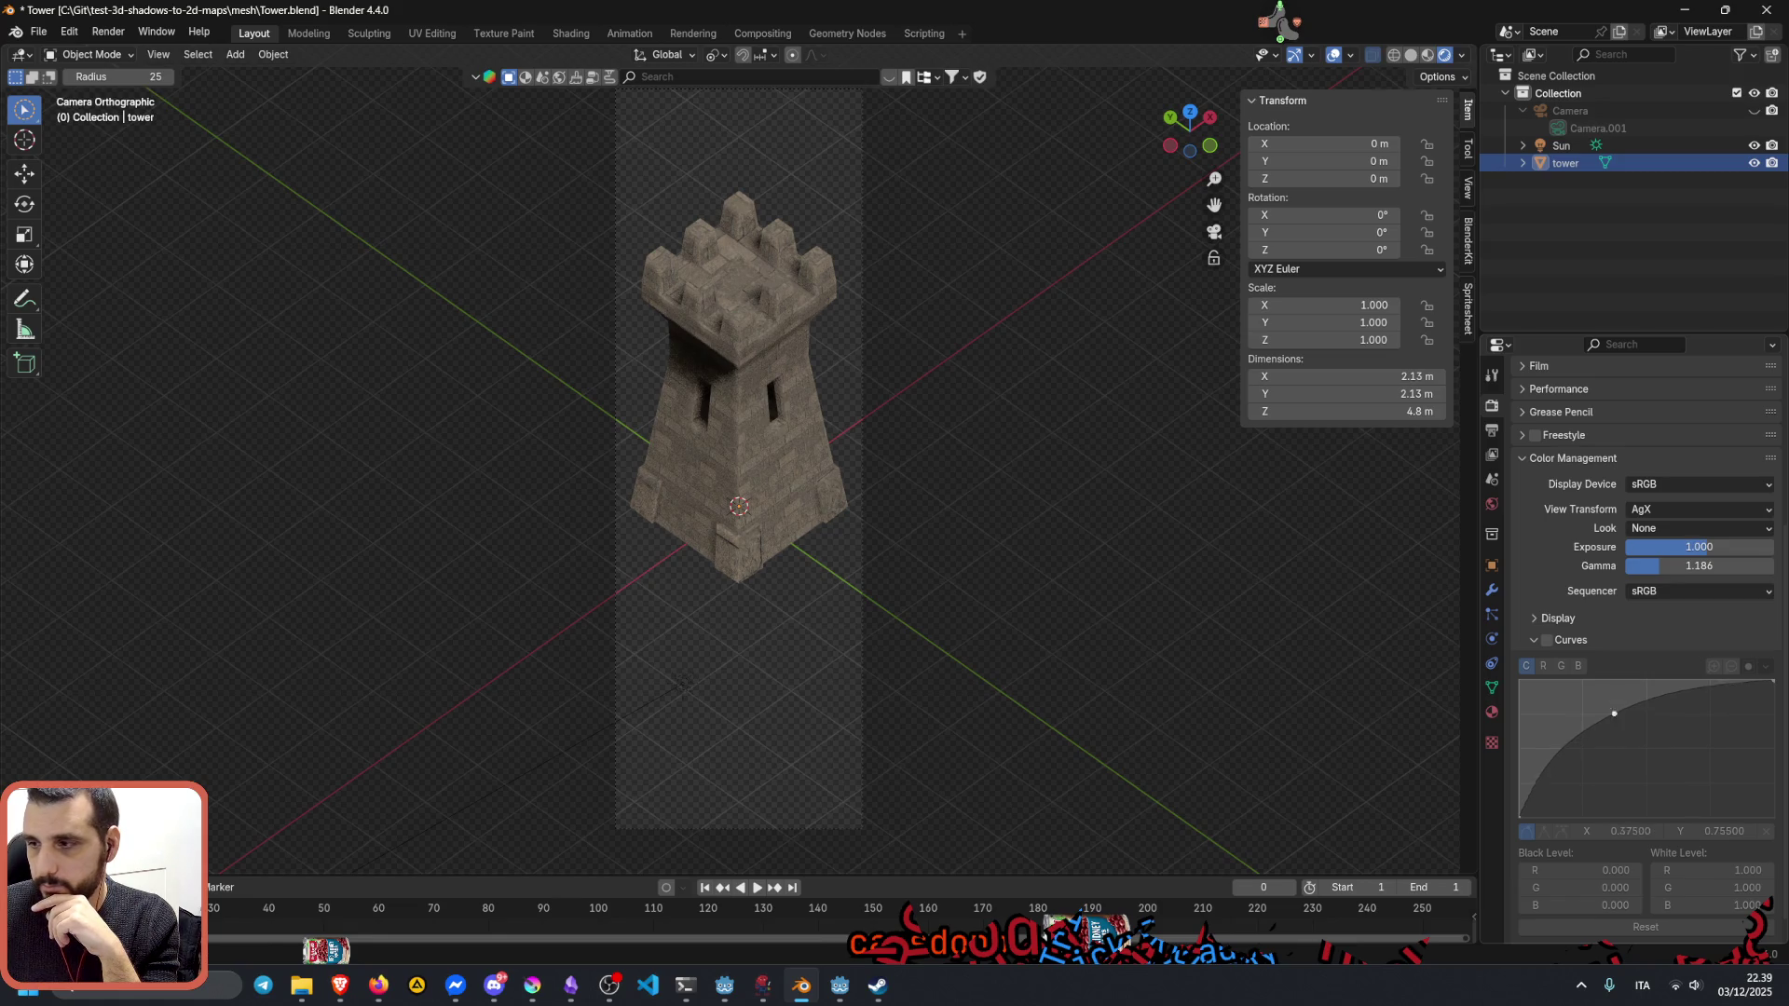
mouse_move(1615, 713)
mouse_down()
mouse_move(1742, 789)
mouse_move(1572, 722)
mouse_up()
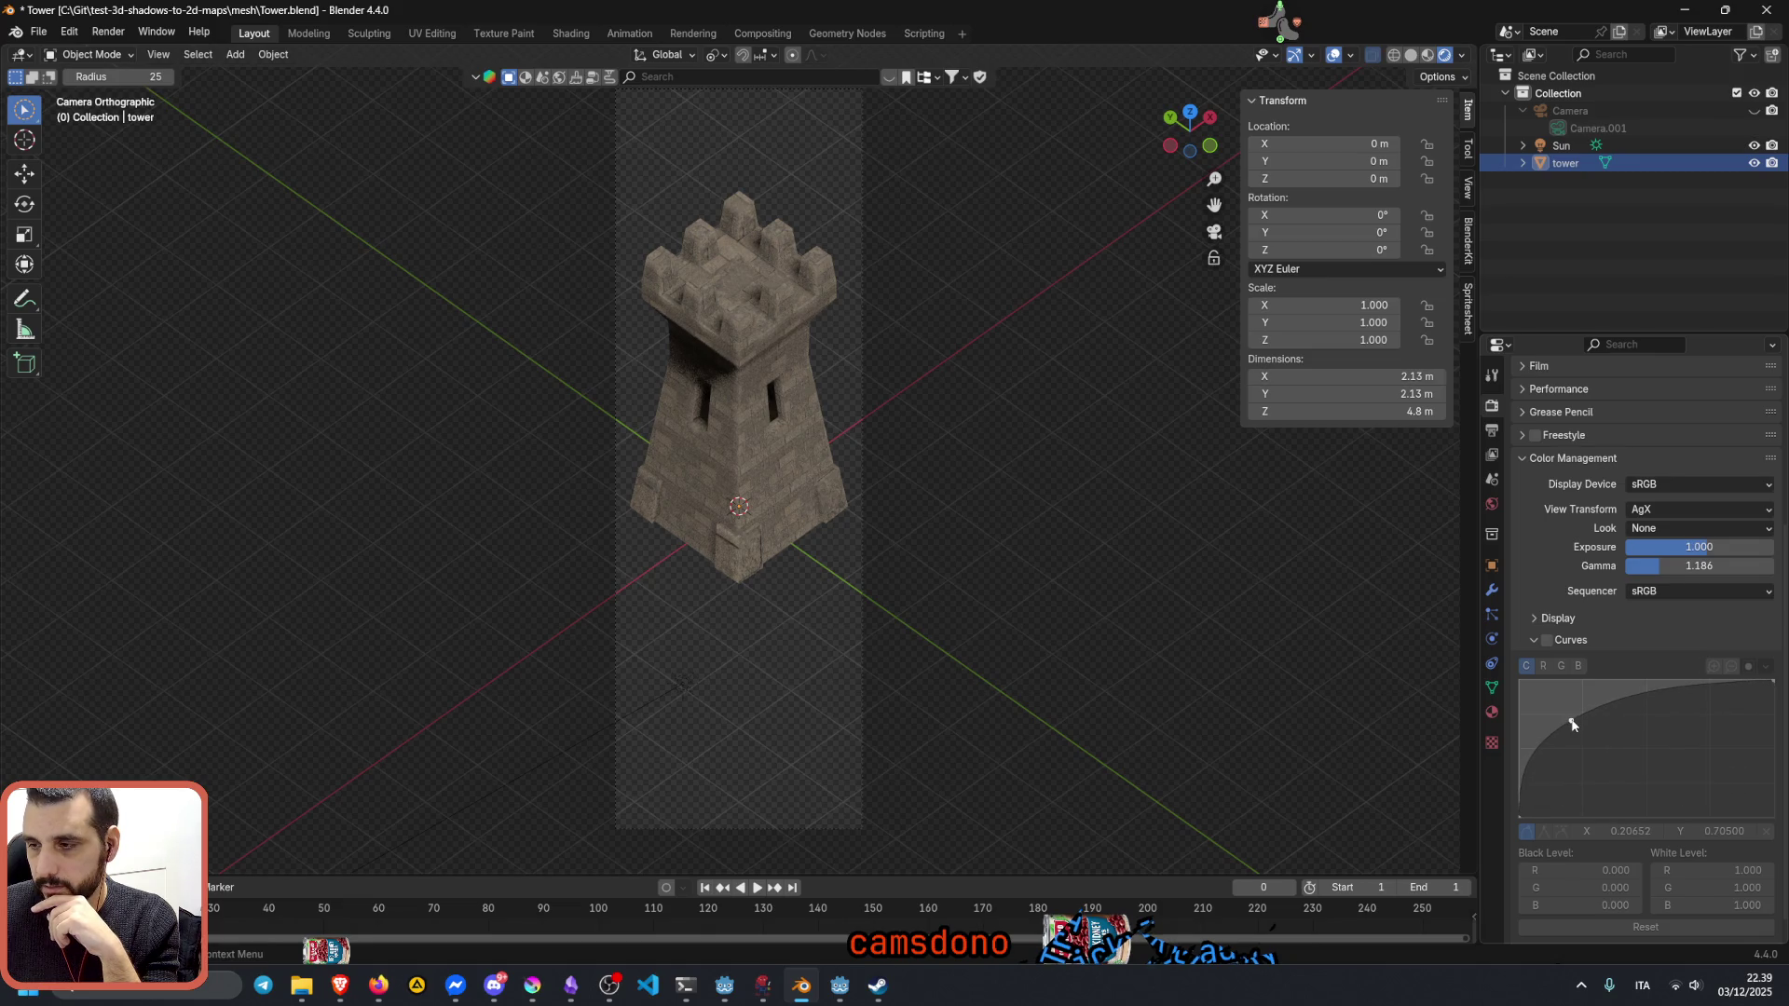
click(1543, 638)
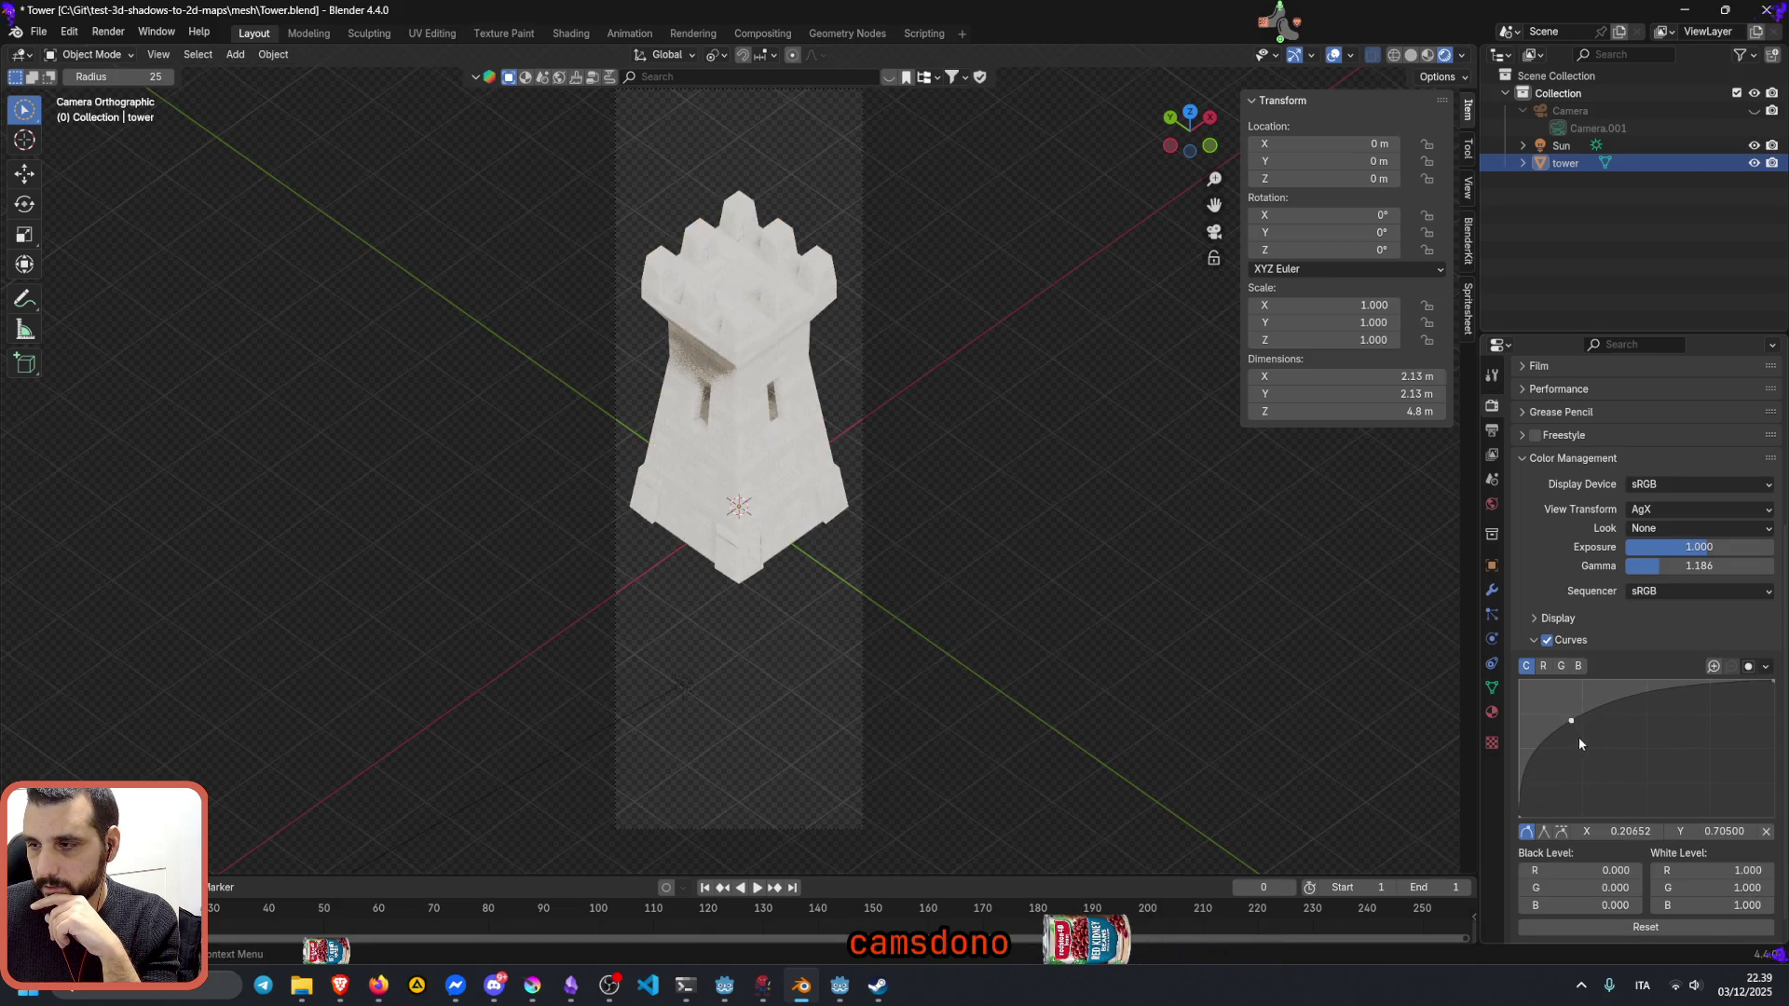
mouse_move(1571, 721)
mouse_down()
mouse_move(1626, 746)
mouse_move(1629, 724)
mouse_up()
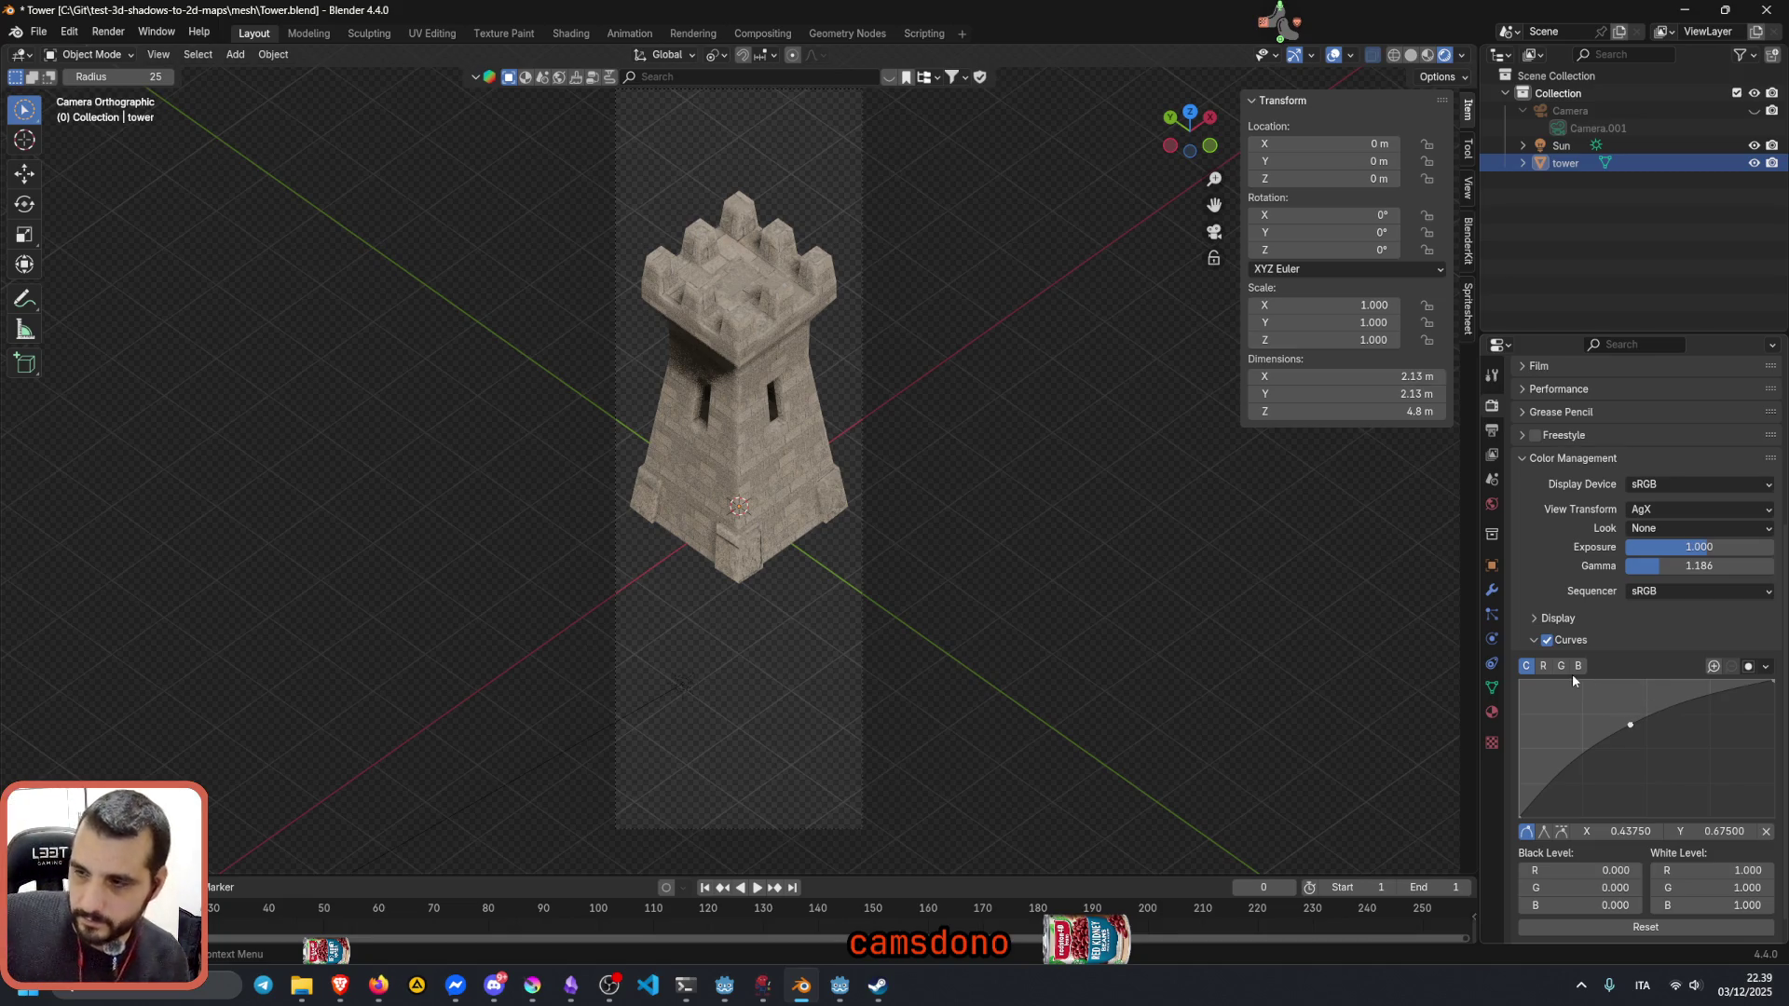
Step: Try a red tint on the R channel curve, then reset it to neutral
click(1543, 666)
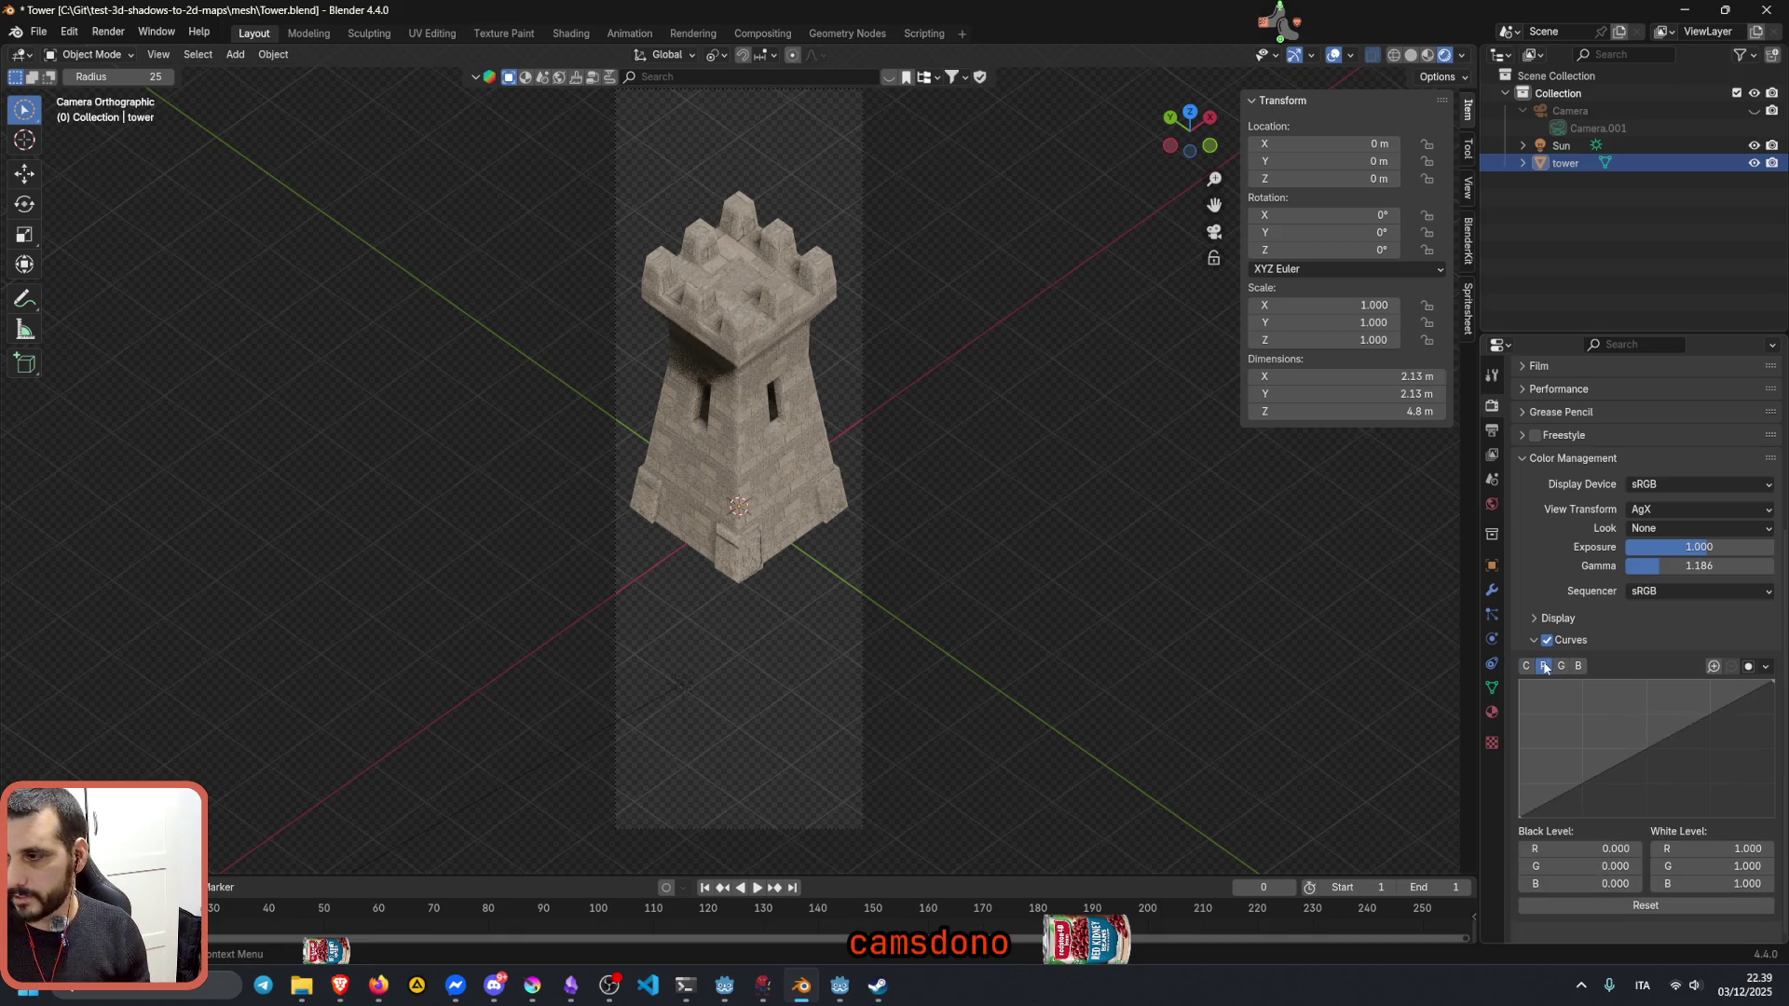
drag(1634, 749, 1713, 774)
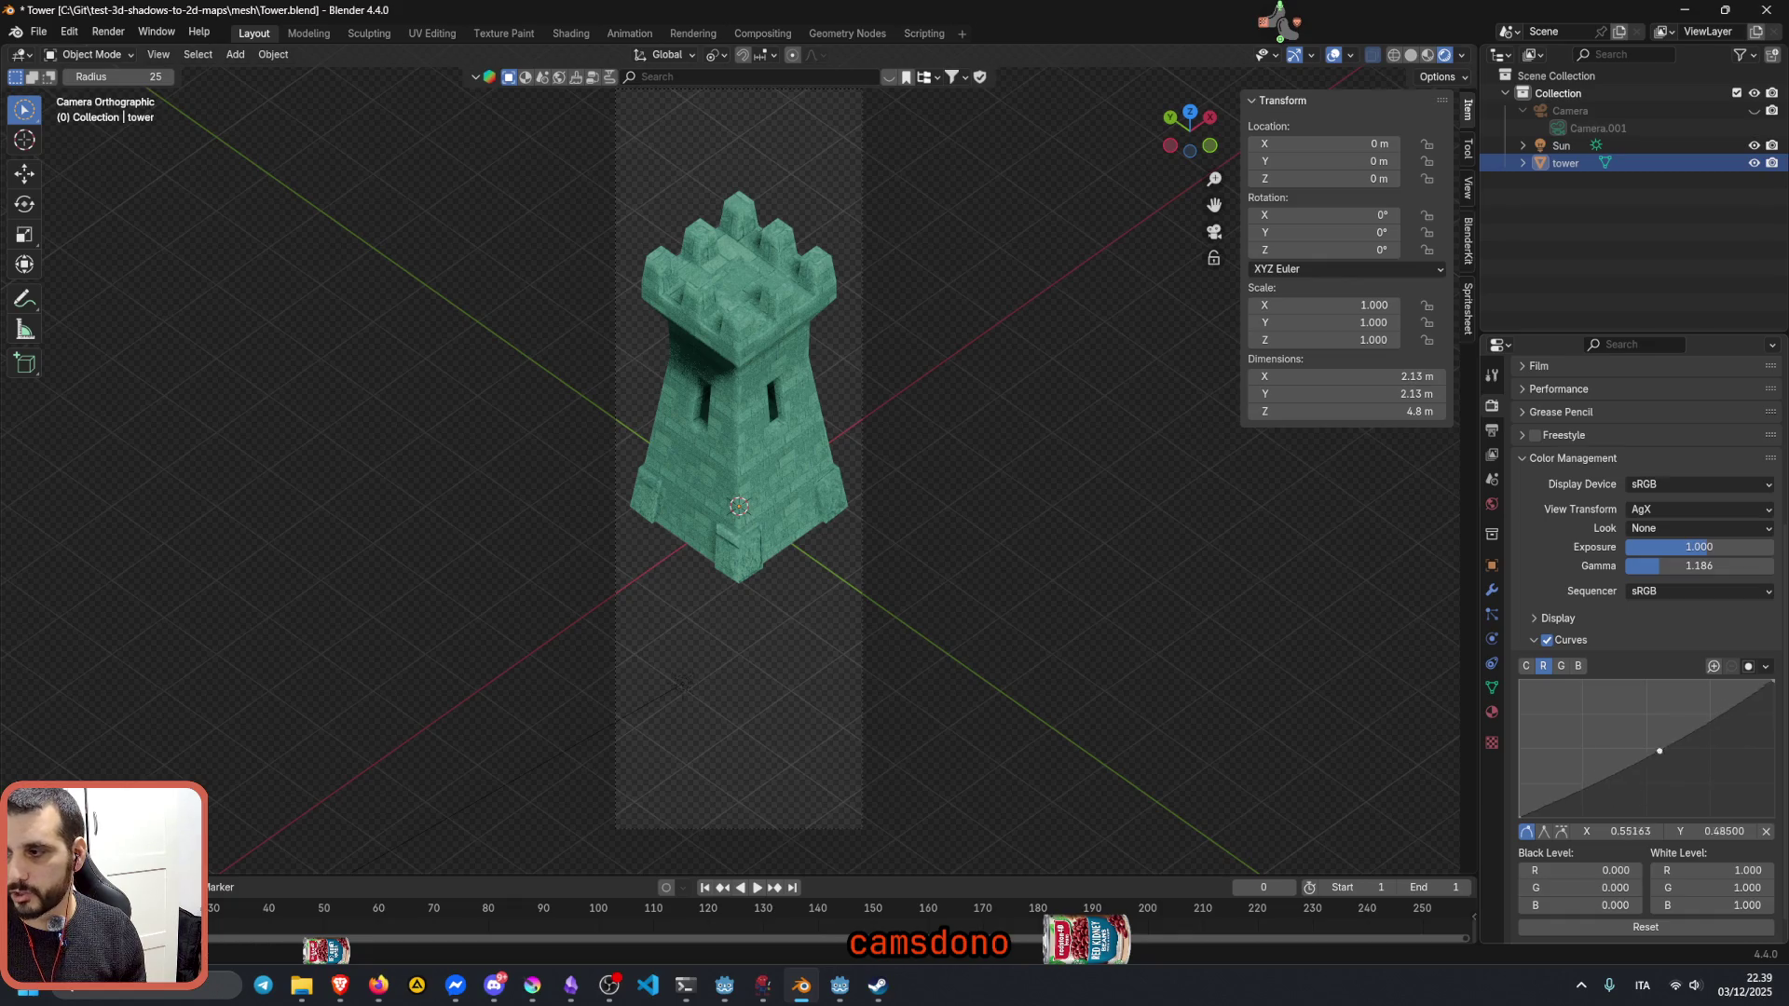
drag(1712, 773, 1649, 750)
right_click(1649, 750)
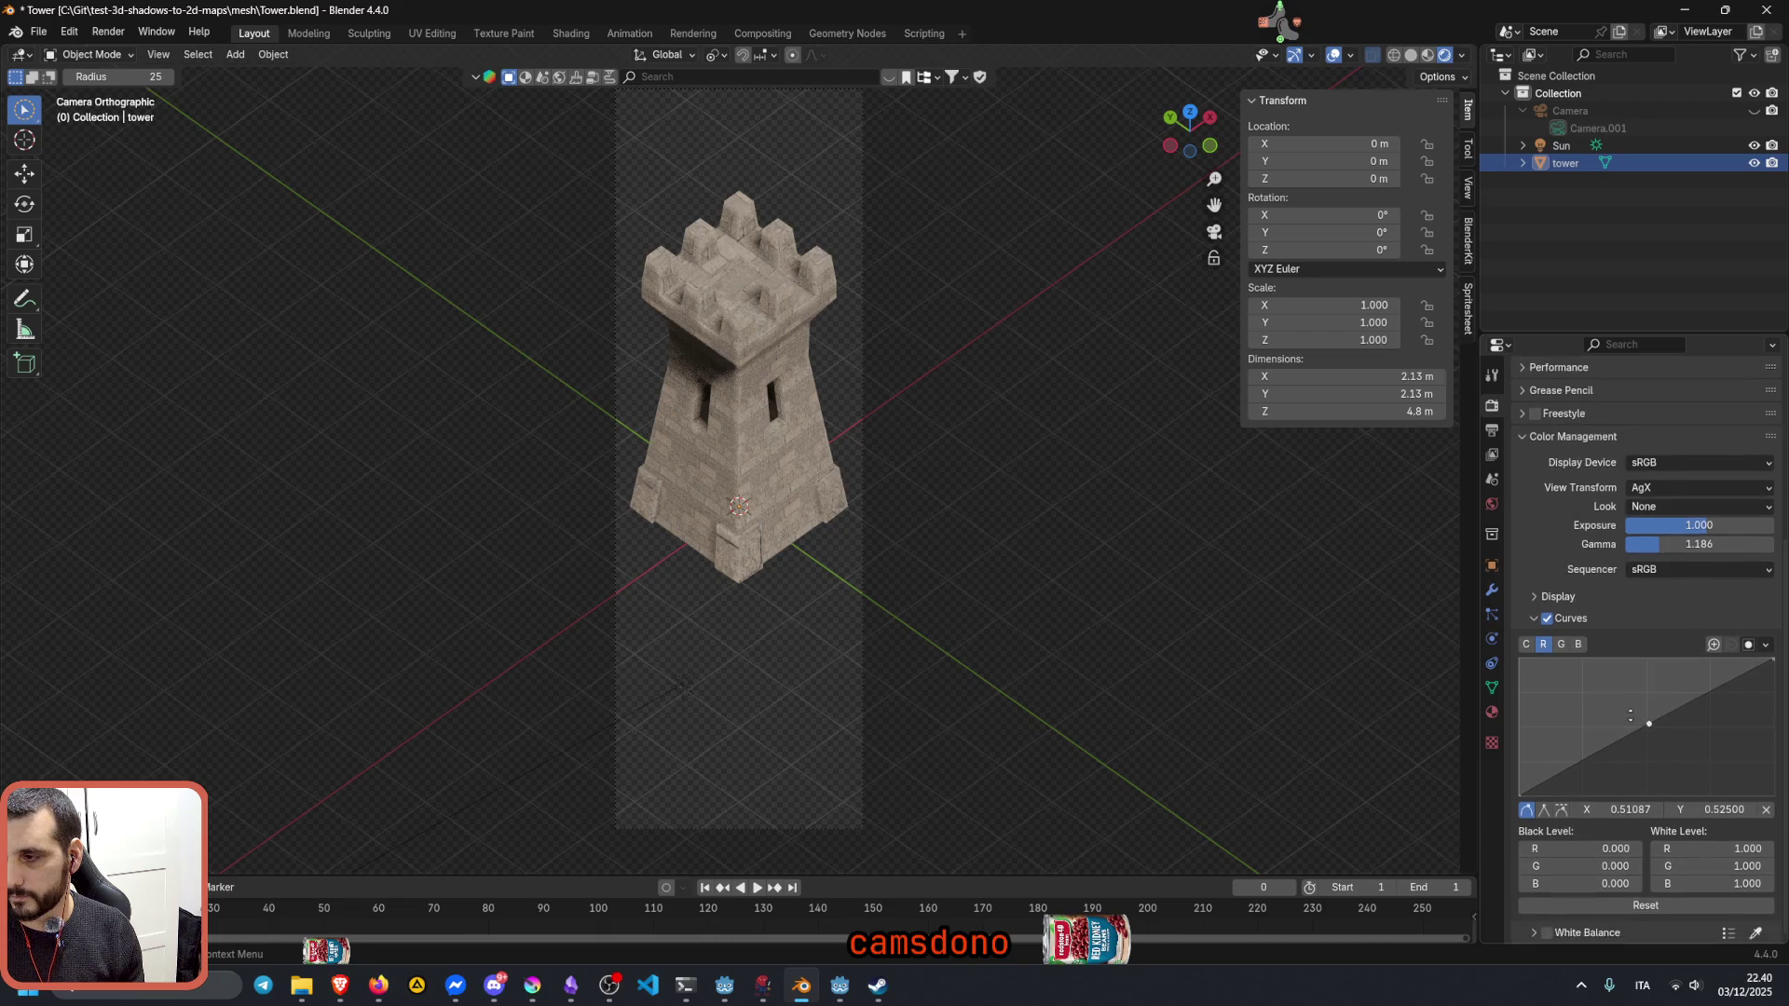
scroll(1655, 755, up, 1)
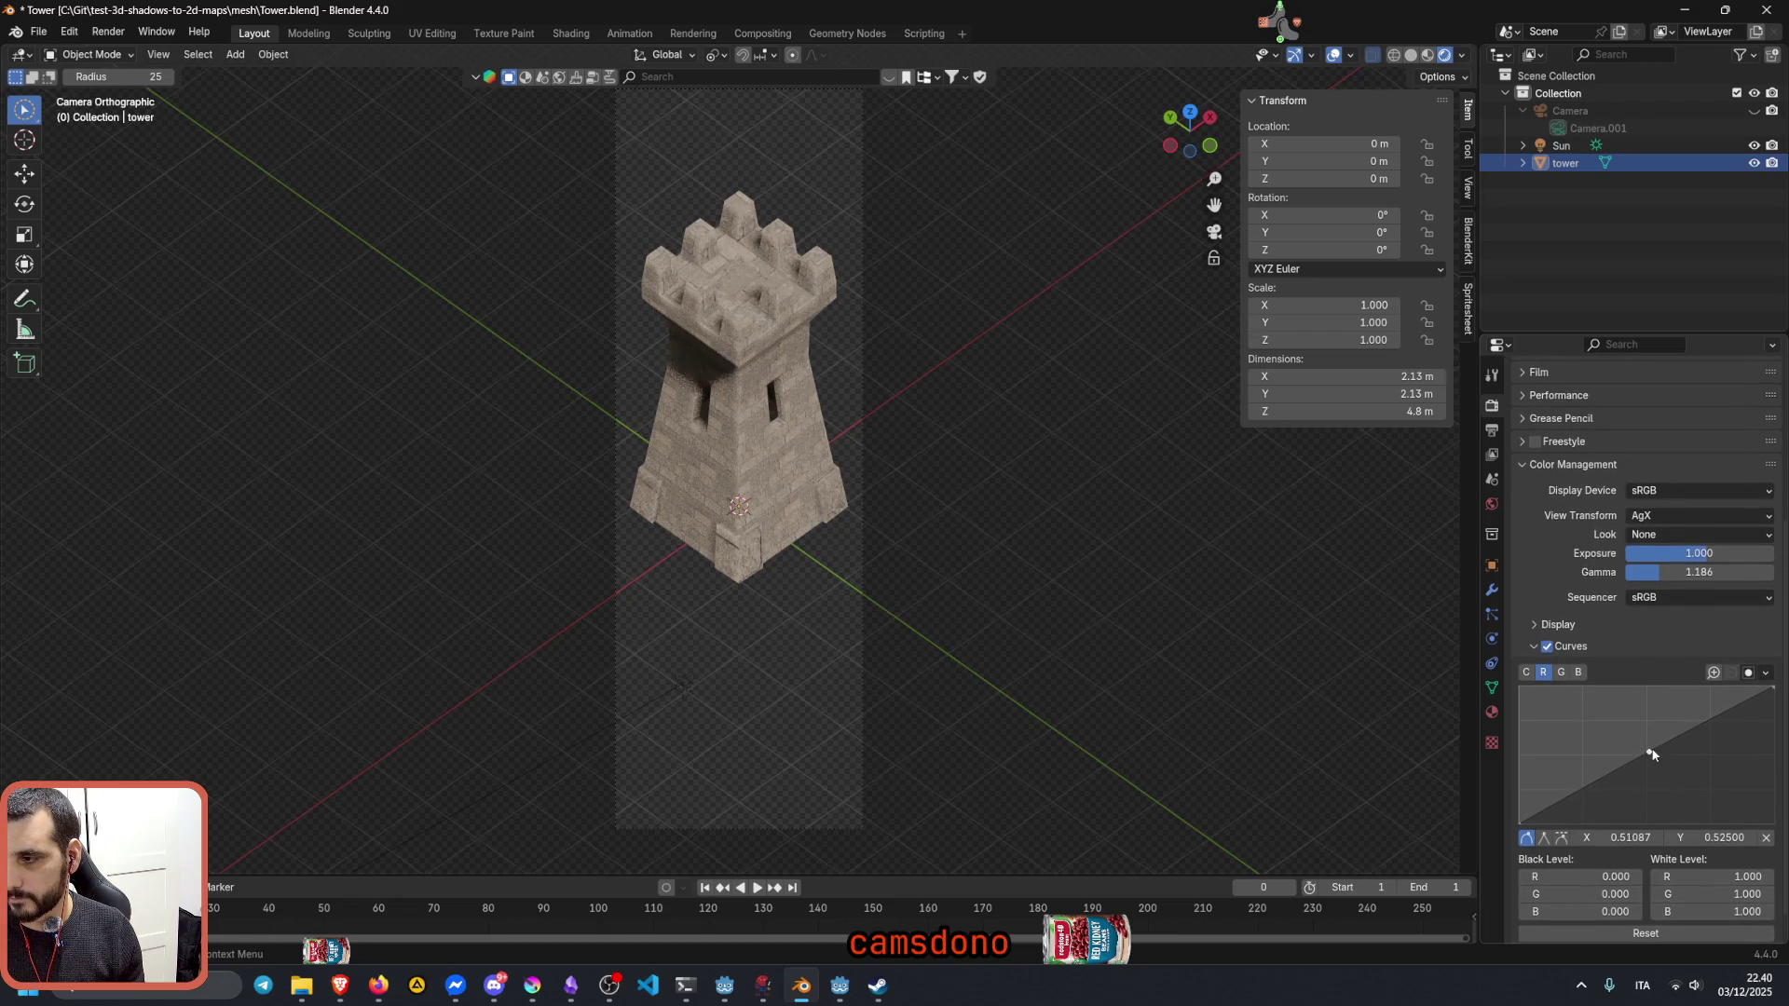
drag(1647, 751, 1643, 750)
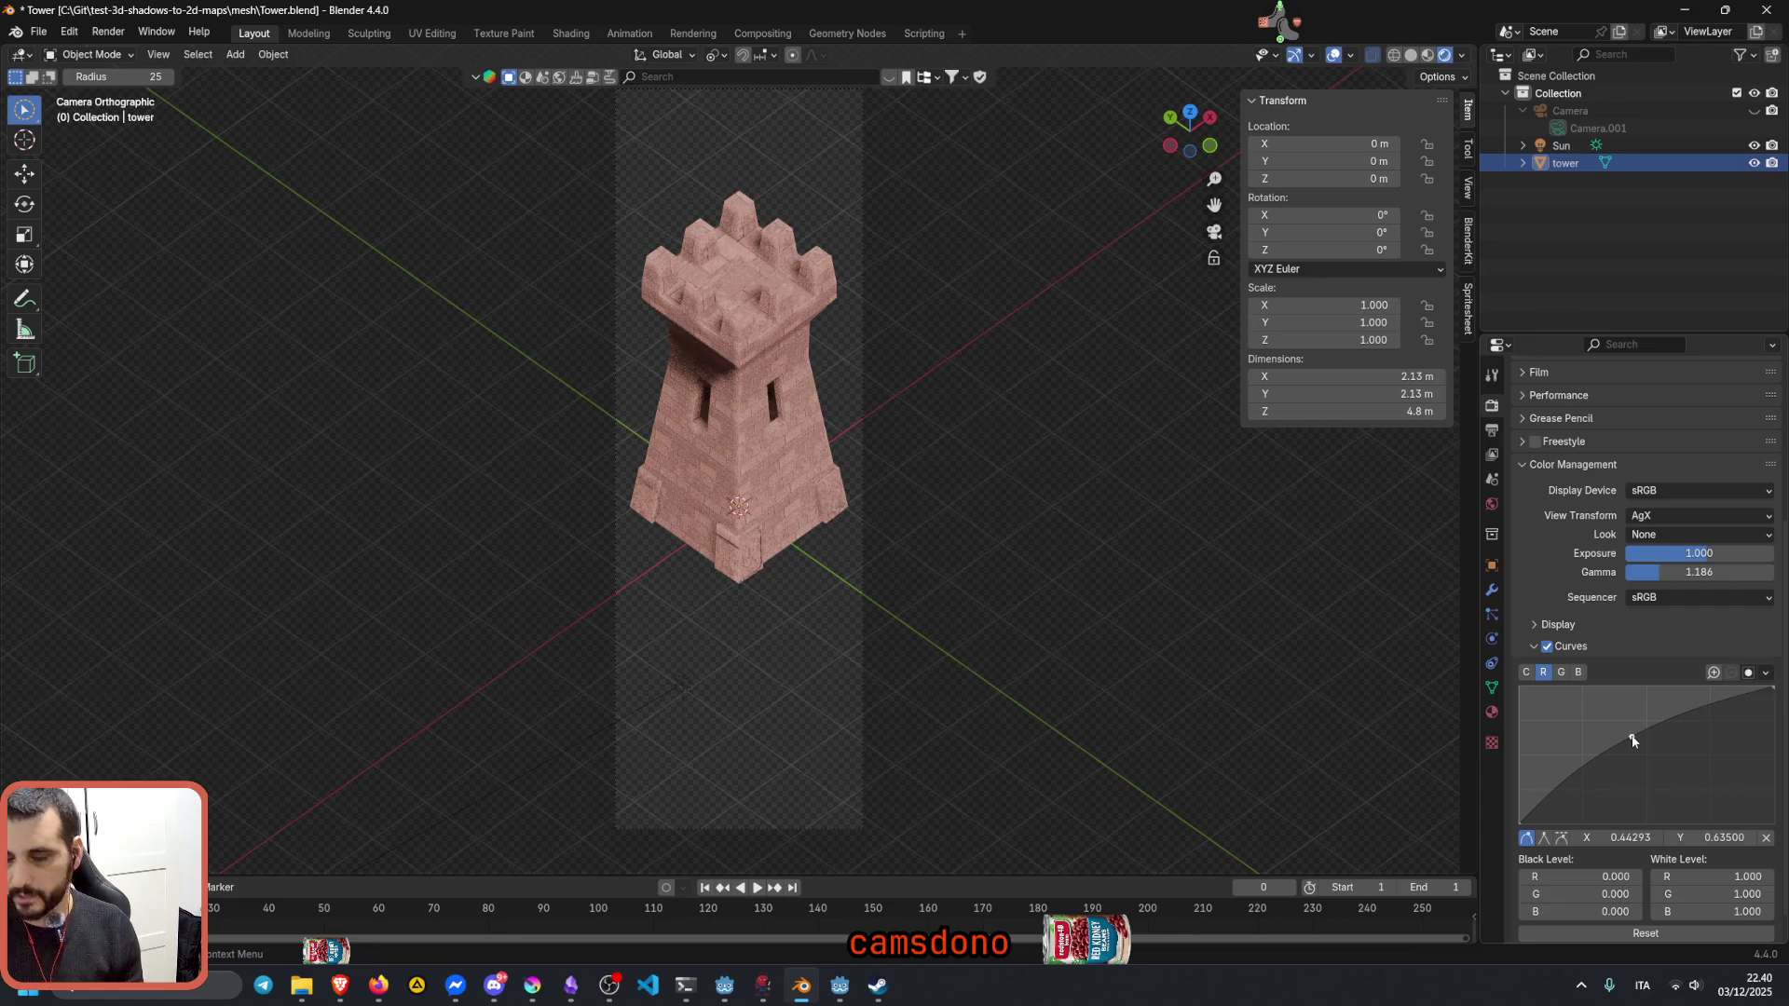
click(1766, 837)
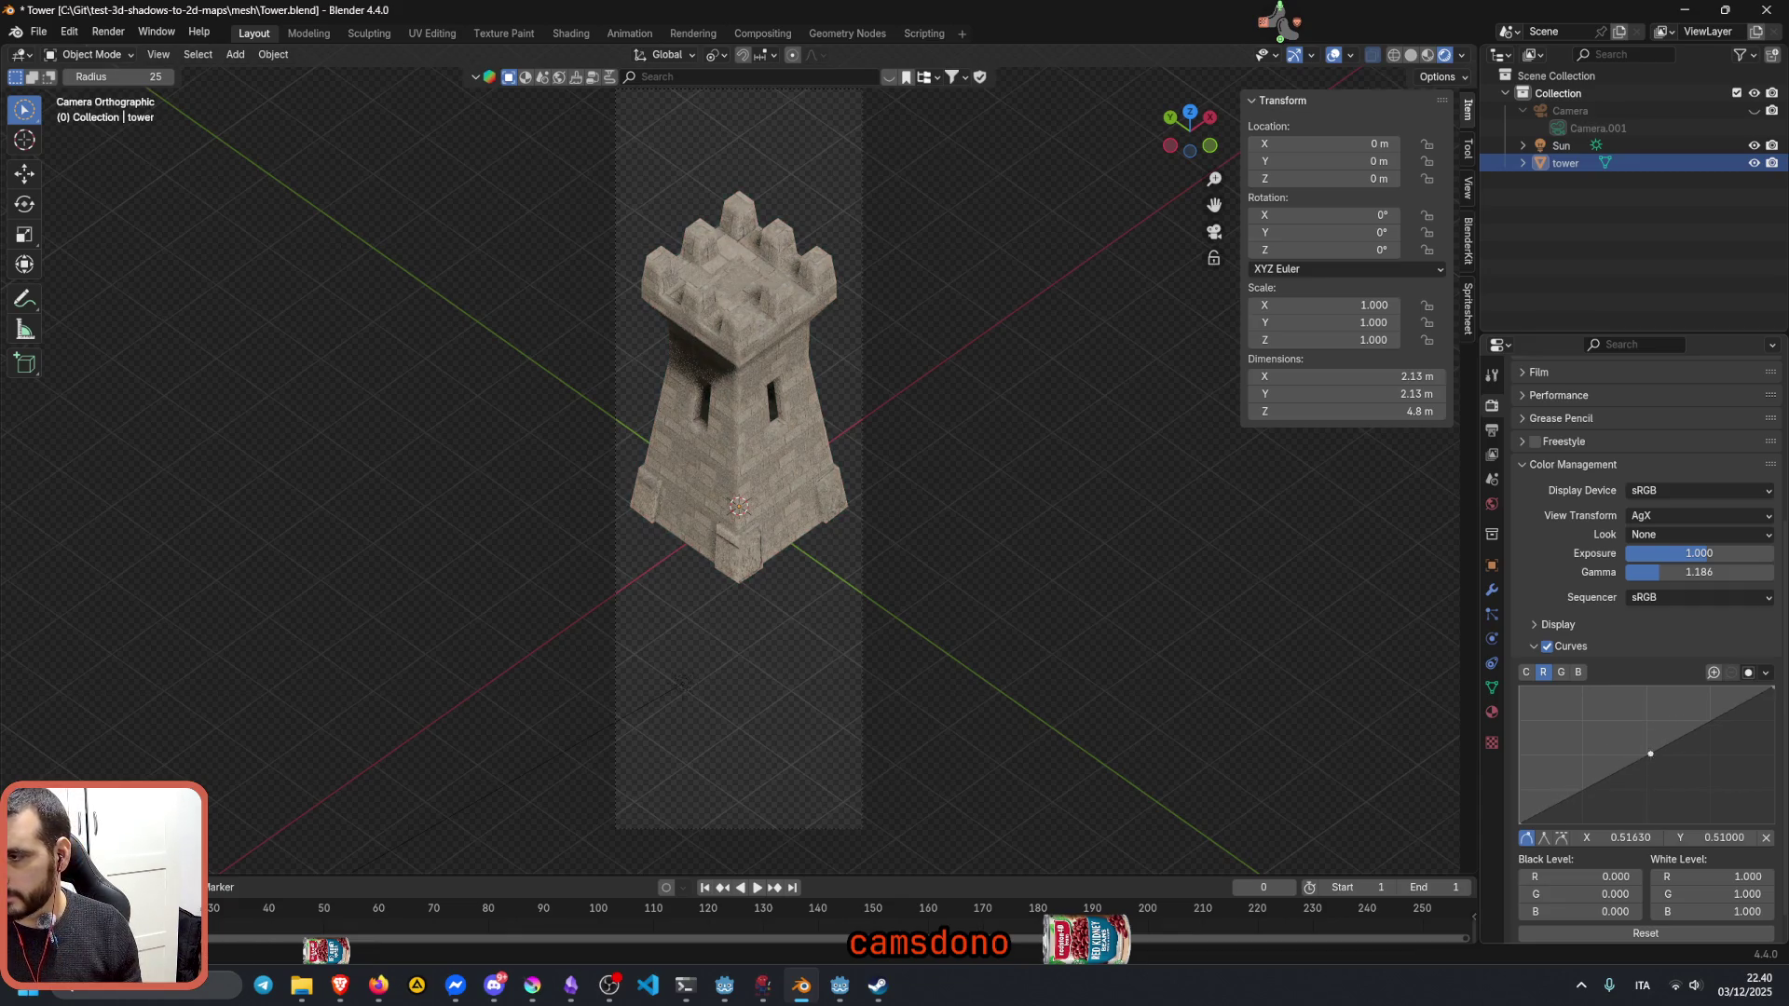
Step: Try green and blue tints on the G and B curves, then discard both back to straight lines
click(1562, 673)
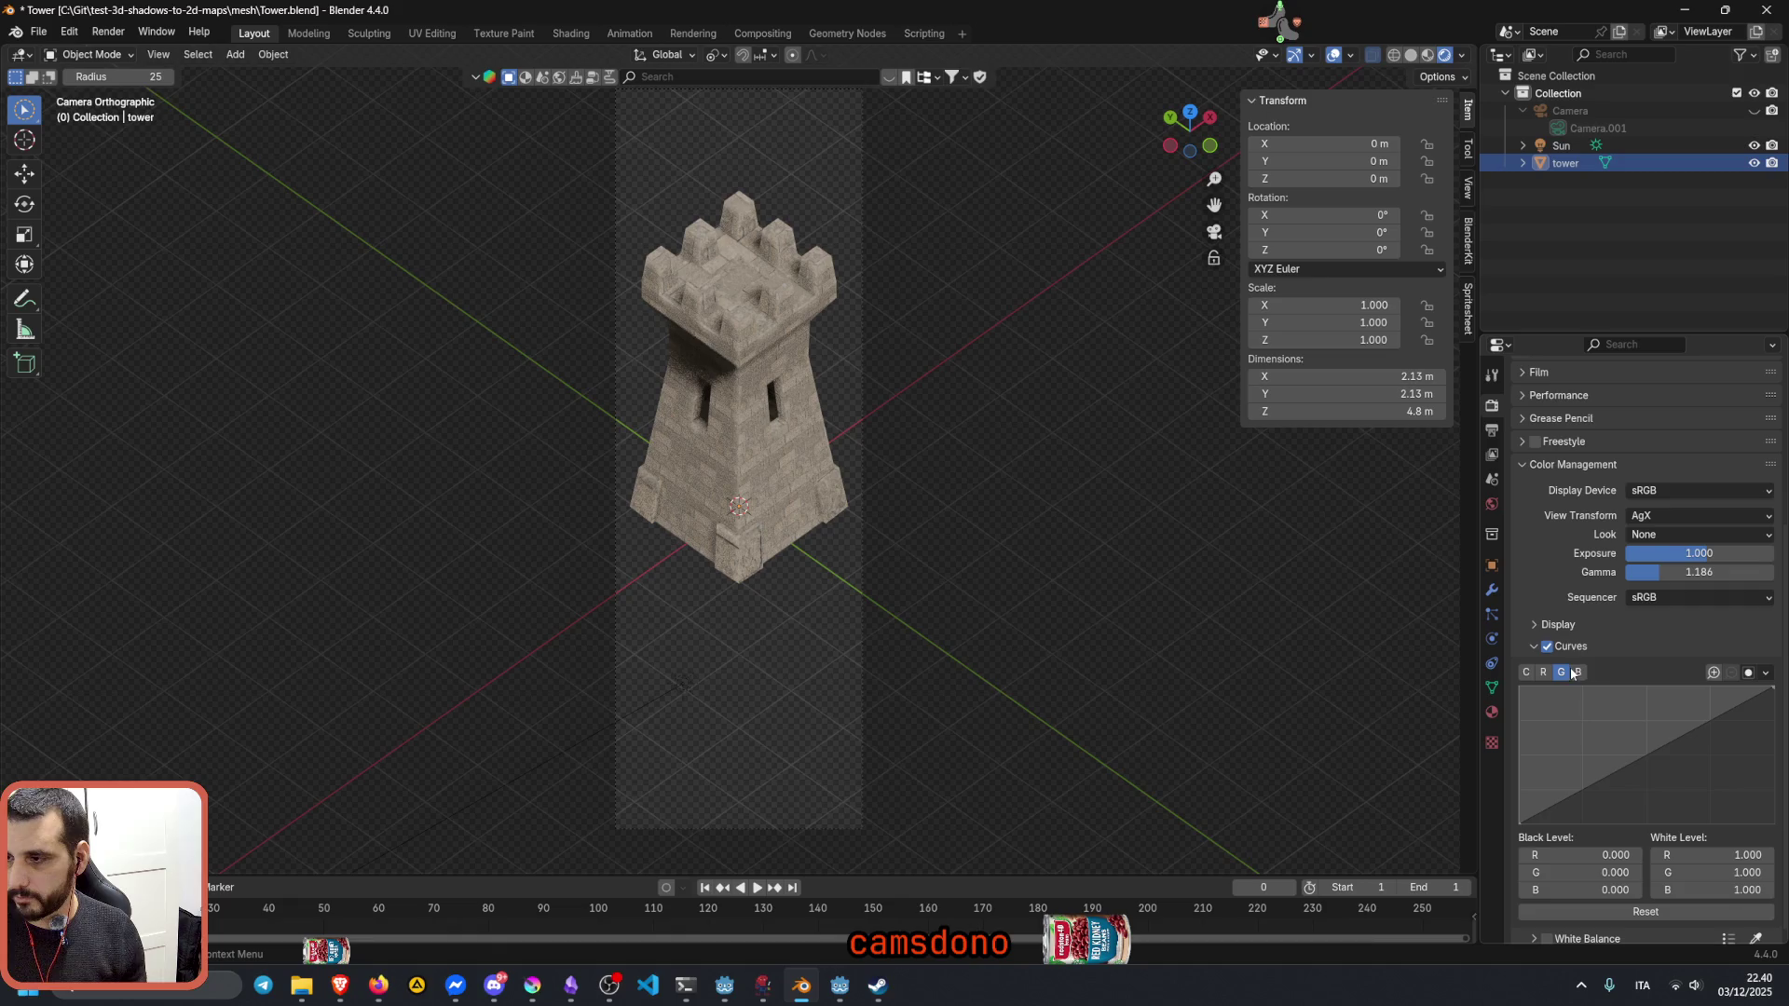
drag(1664, 751, 1653, 756)
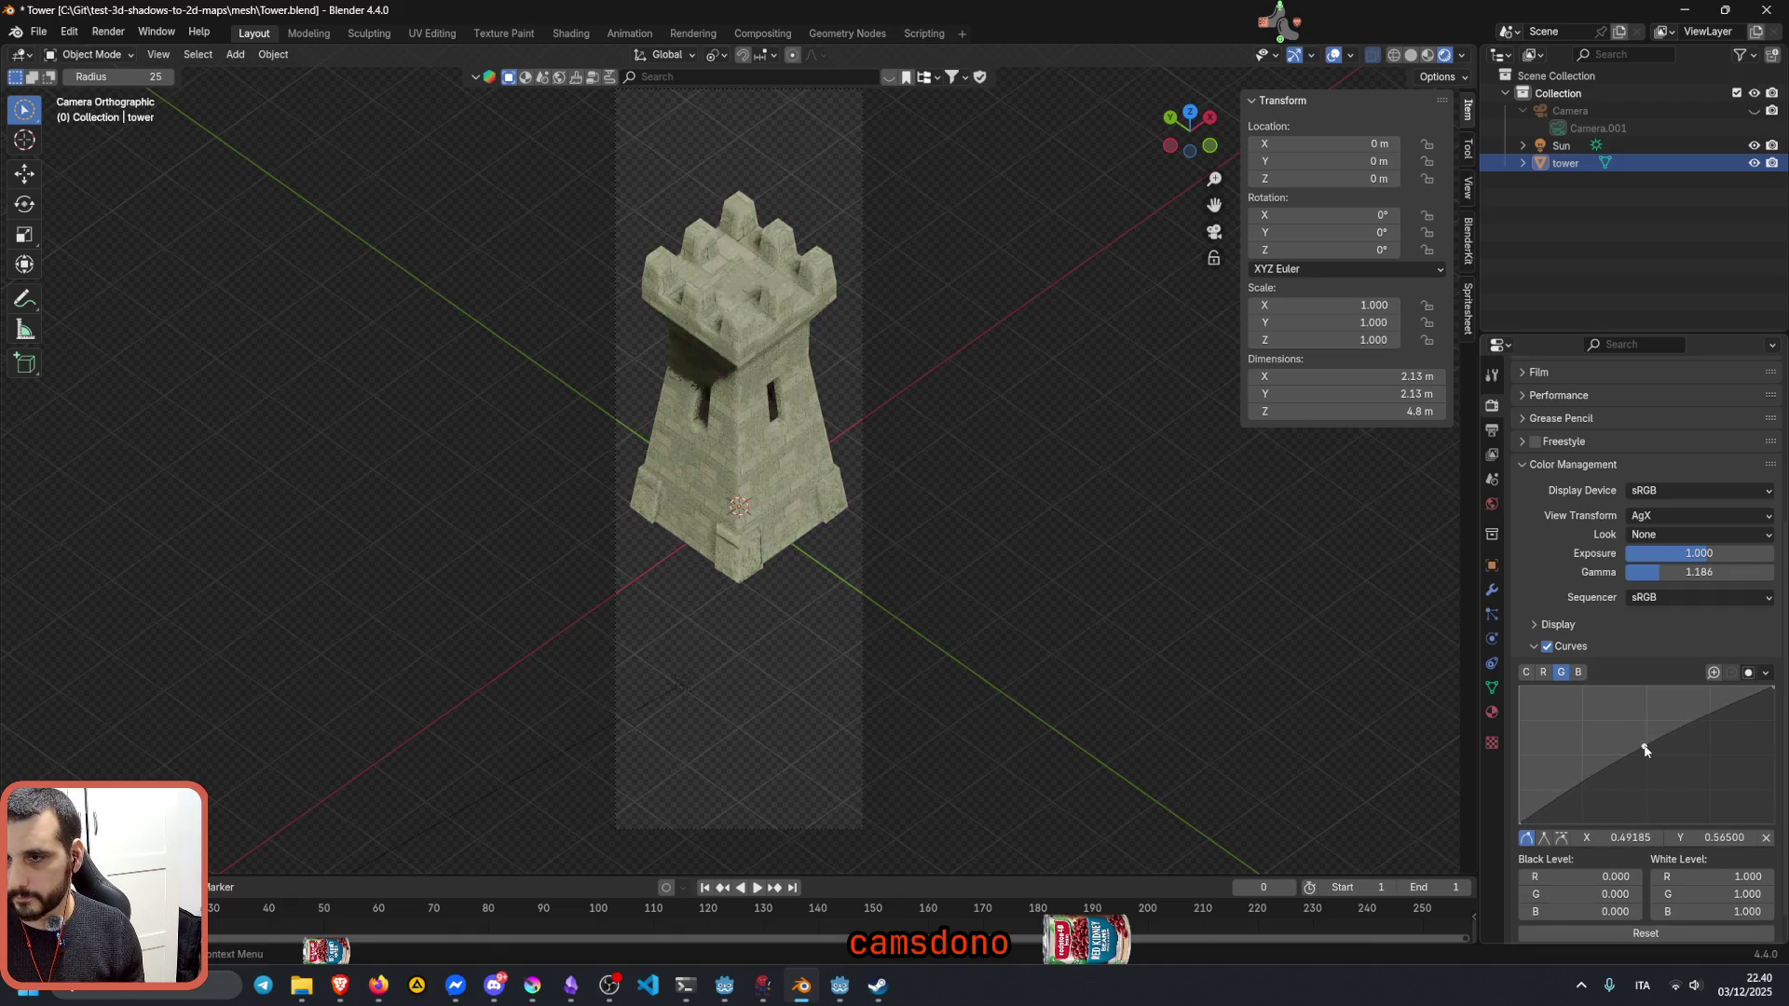
drag(1654, 756, 1653, 751)
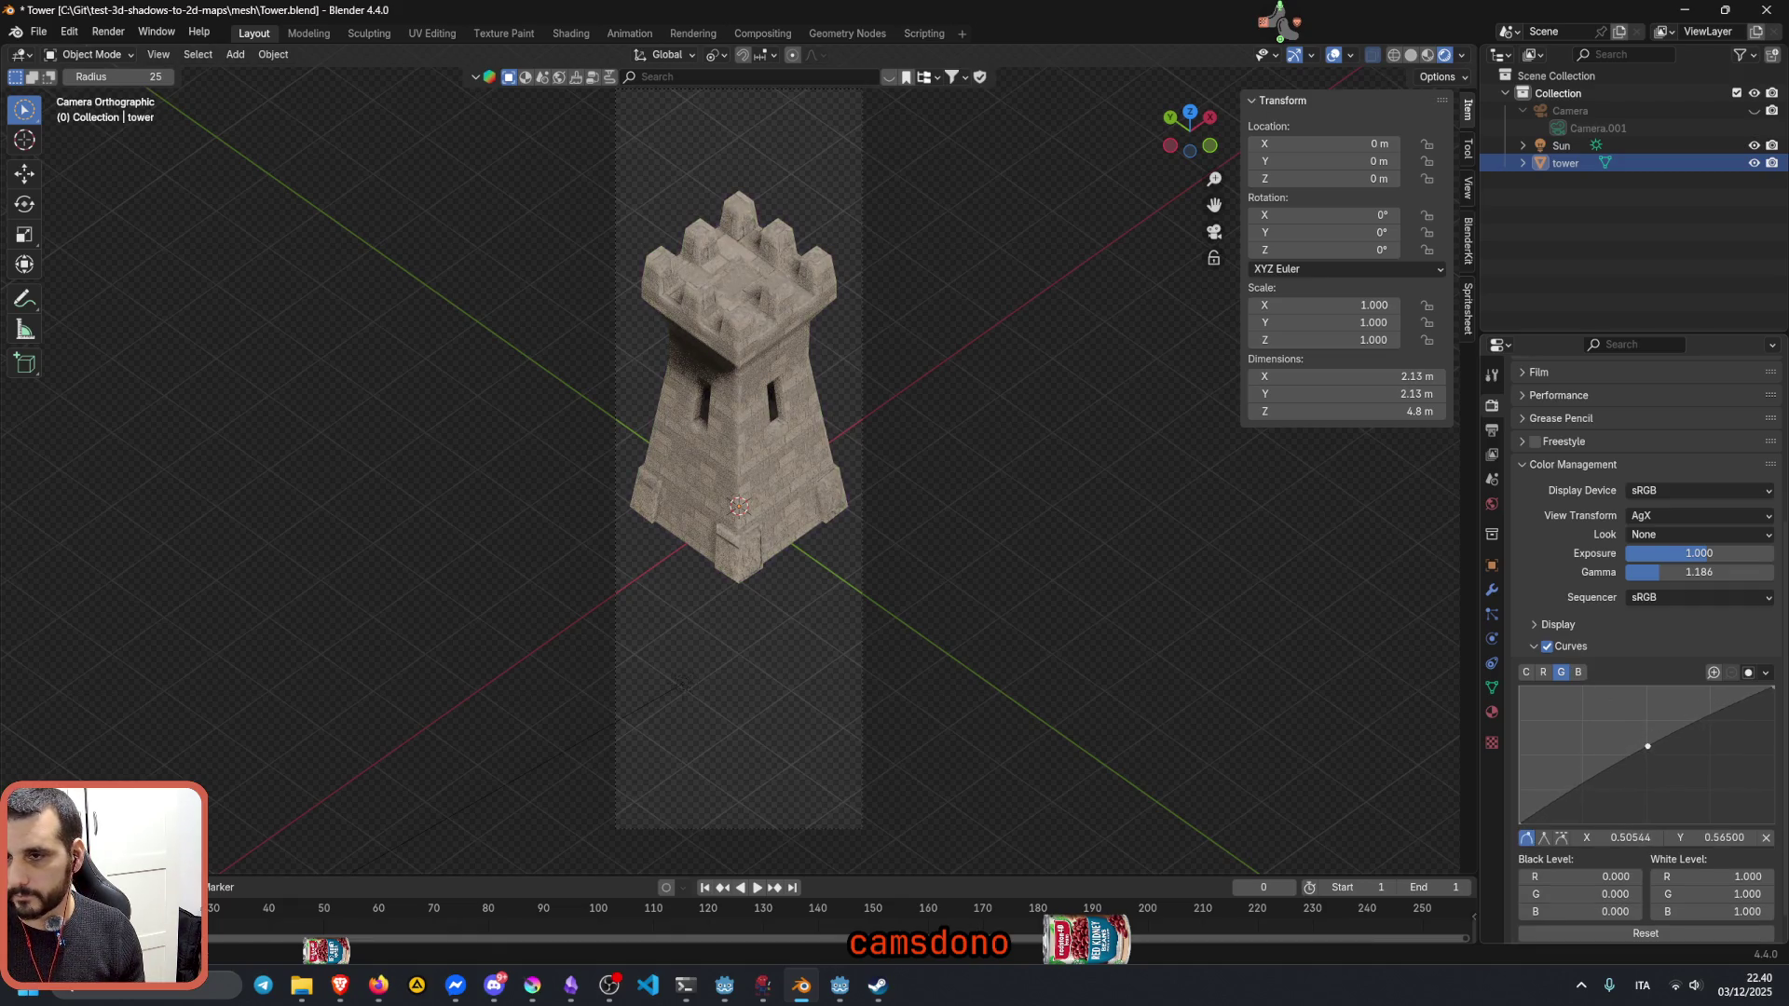
key(x)
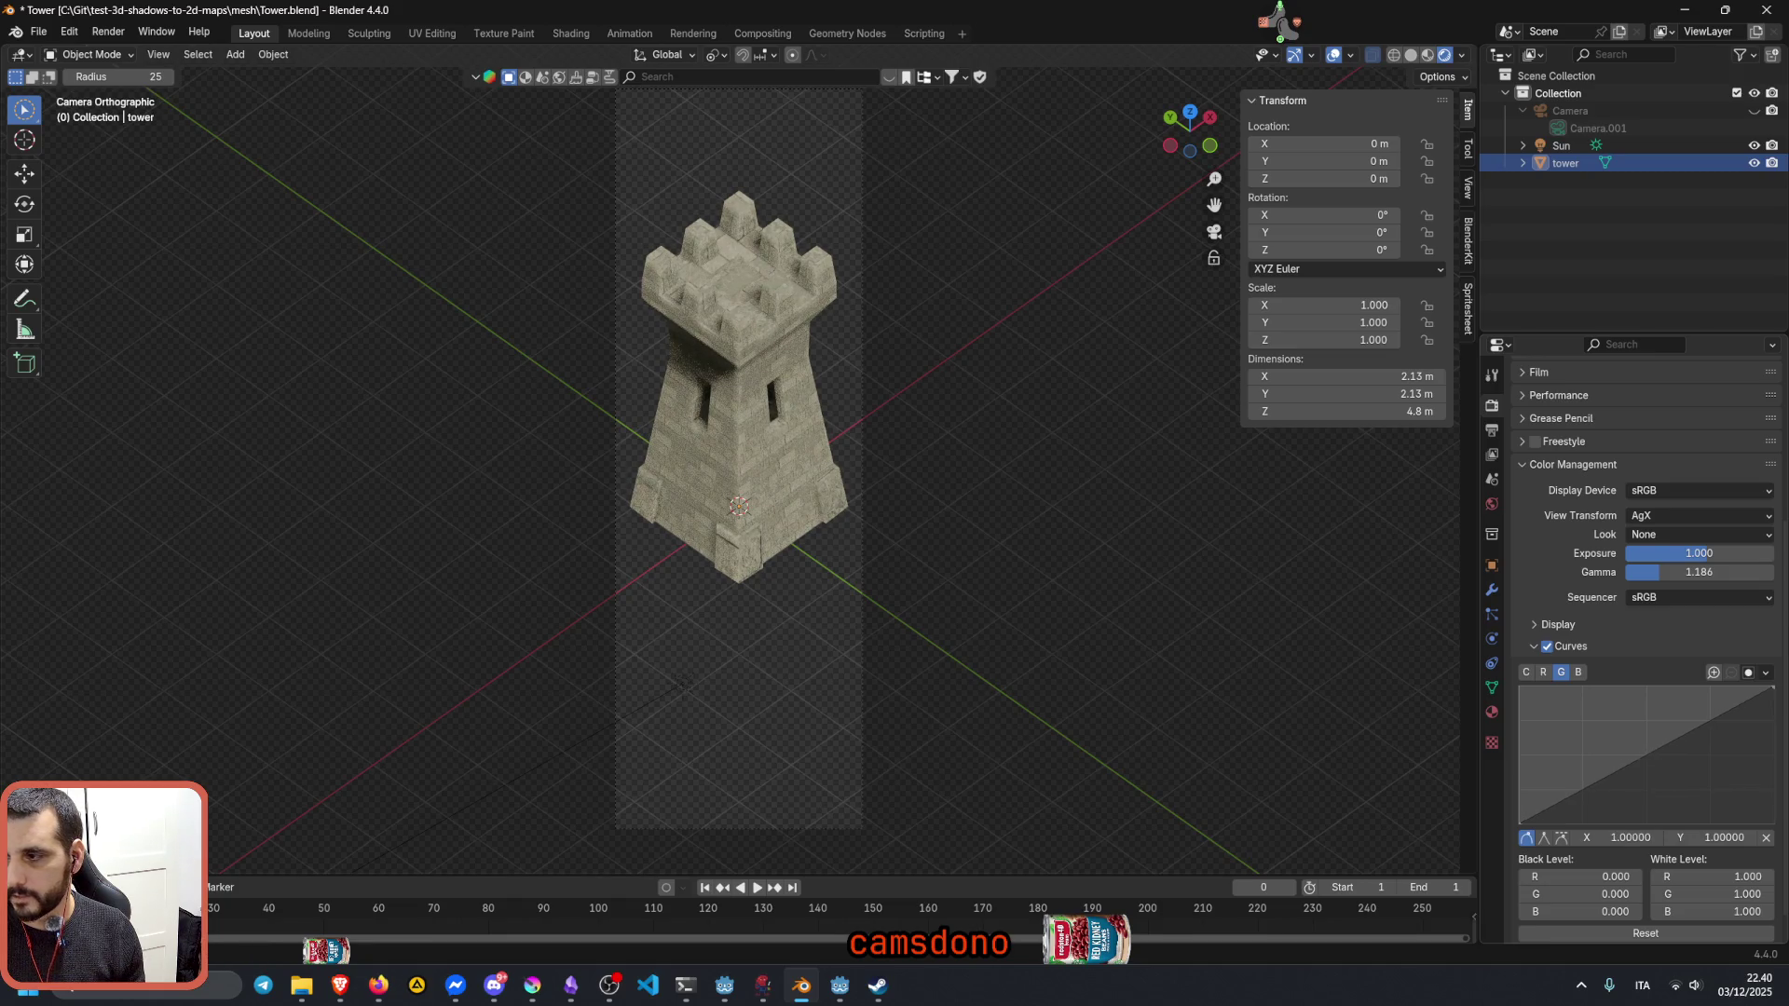
click(1579, 673)
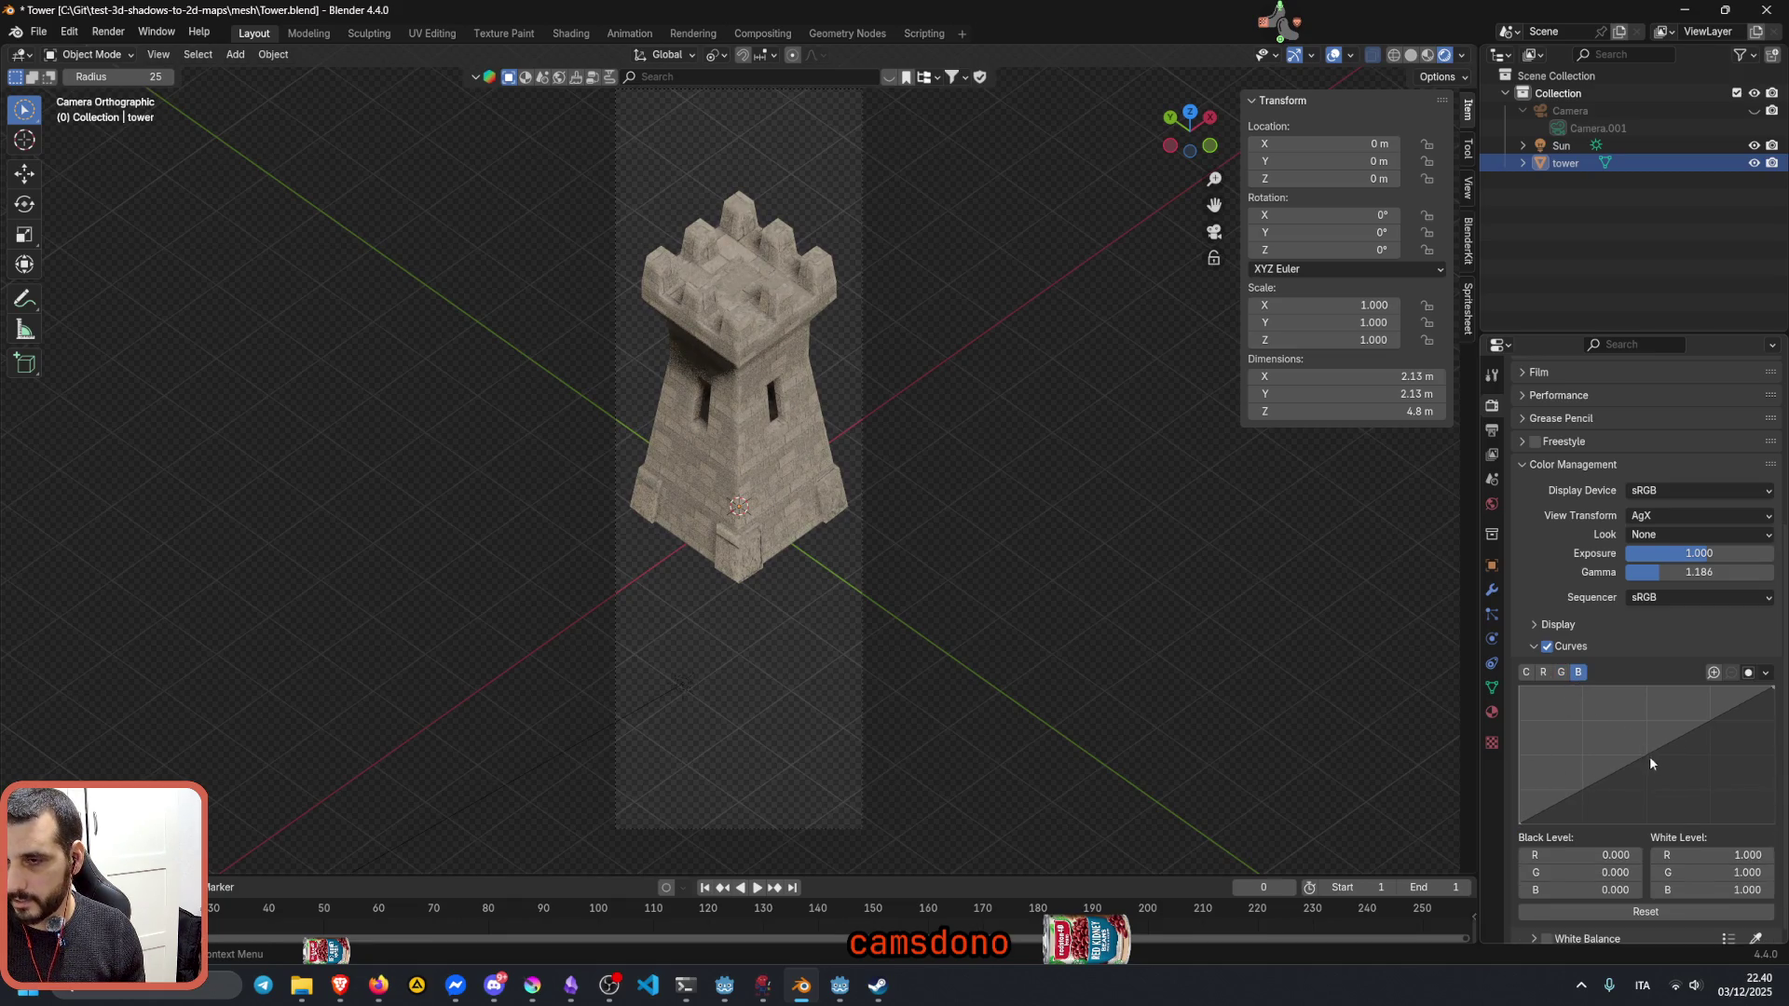
click(1650, 757)
mouse_move(1652, 752)
mouse_down()
mouse_move(1619, 732)
mouse_move(1661, 750)
mouse_up()
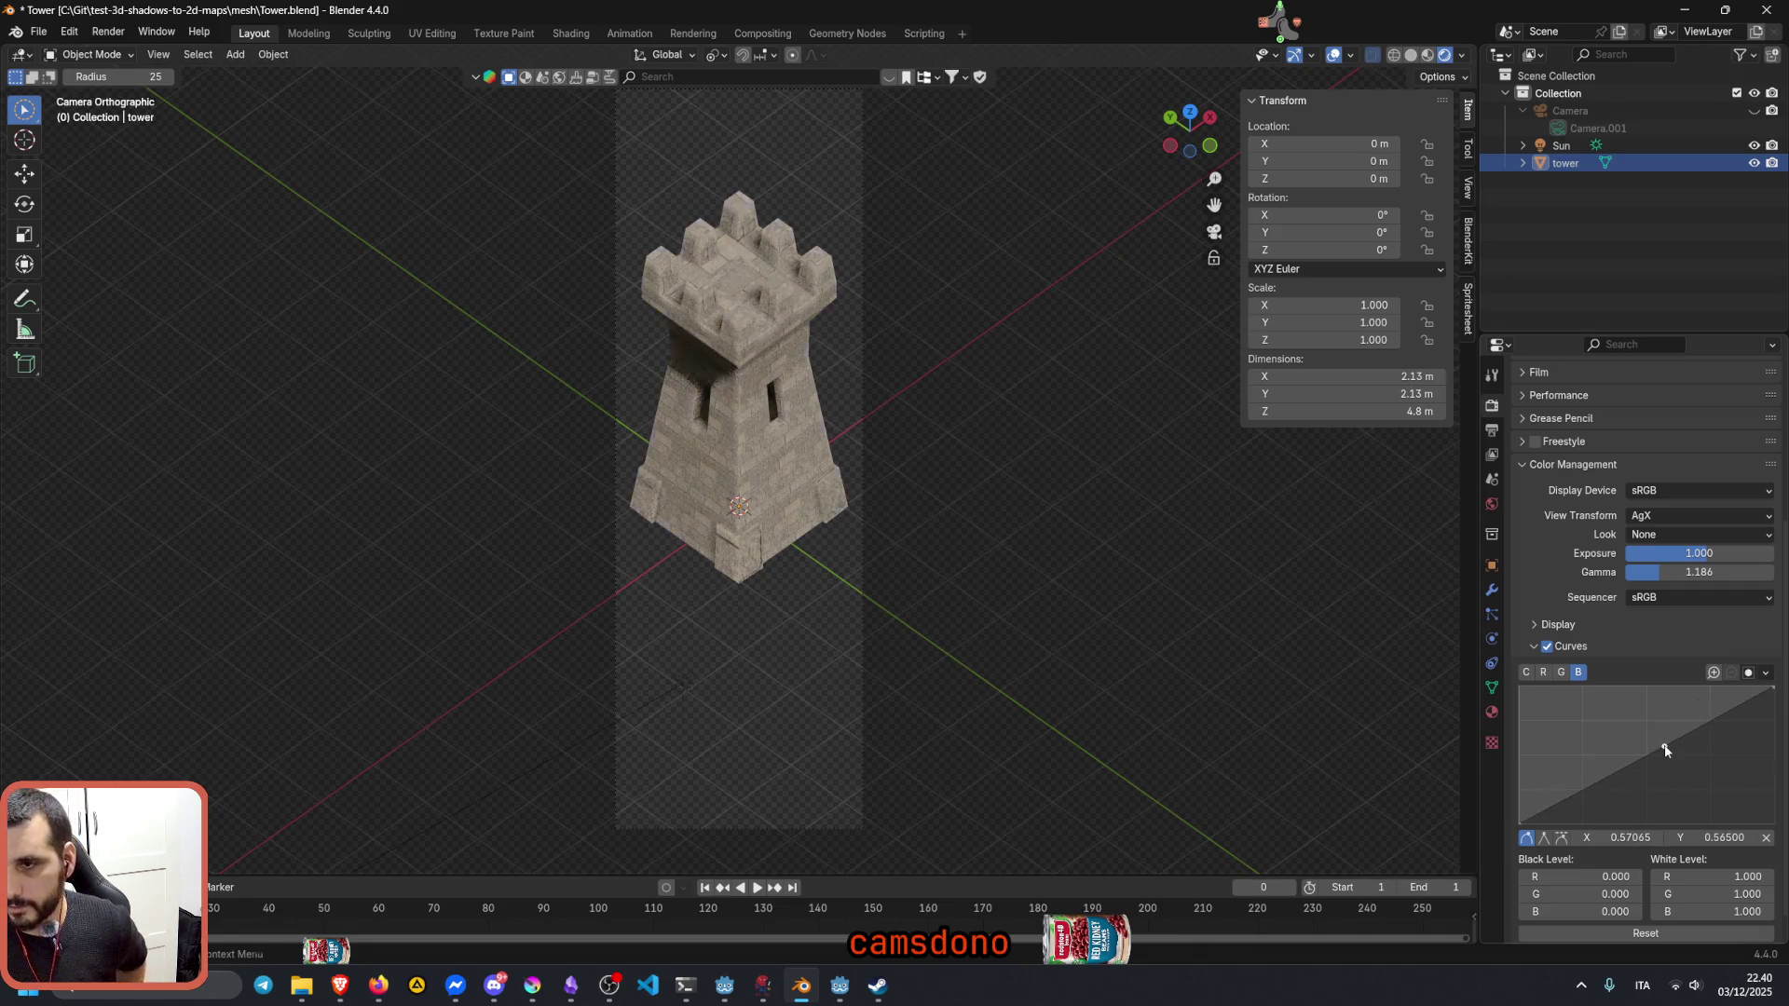
key(ctrl+z)
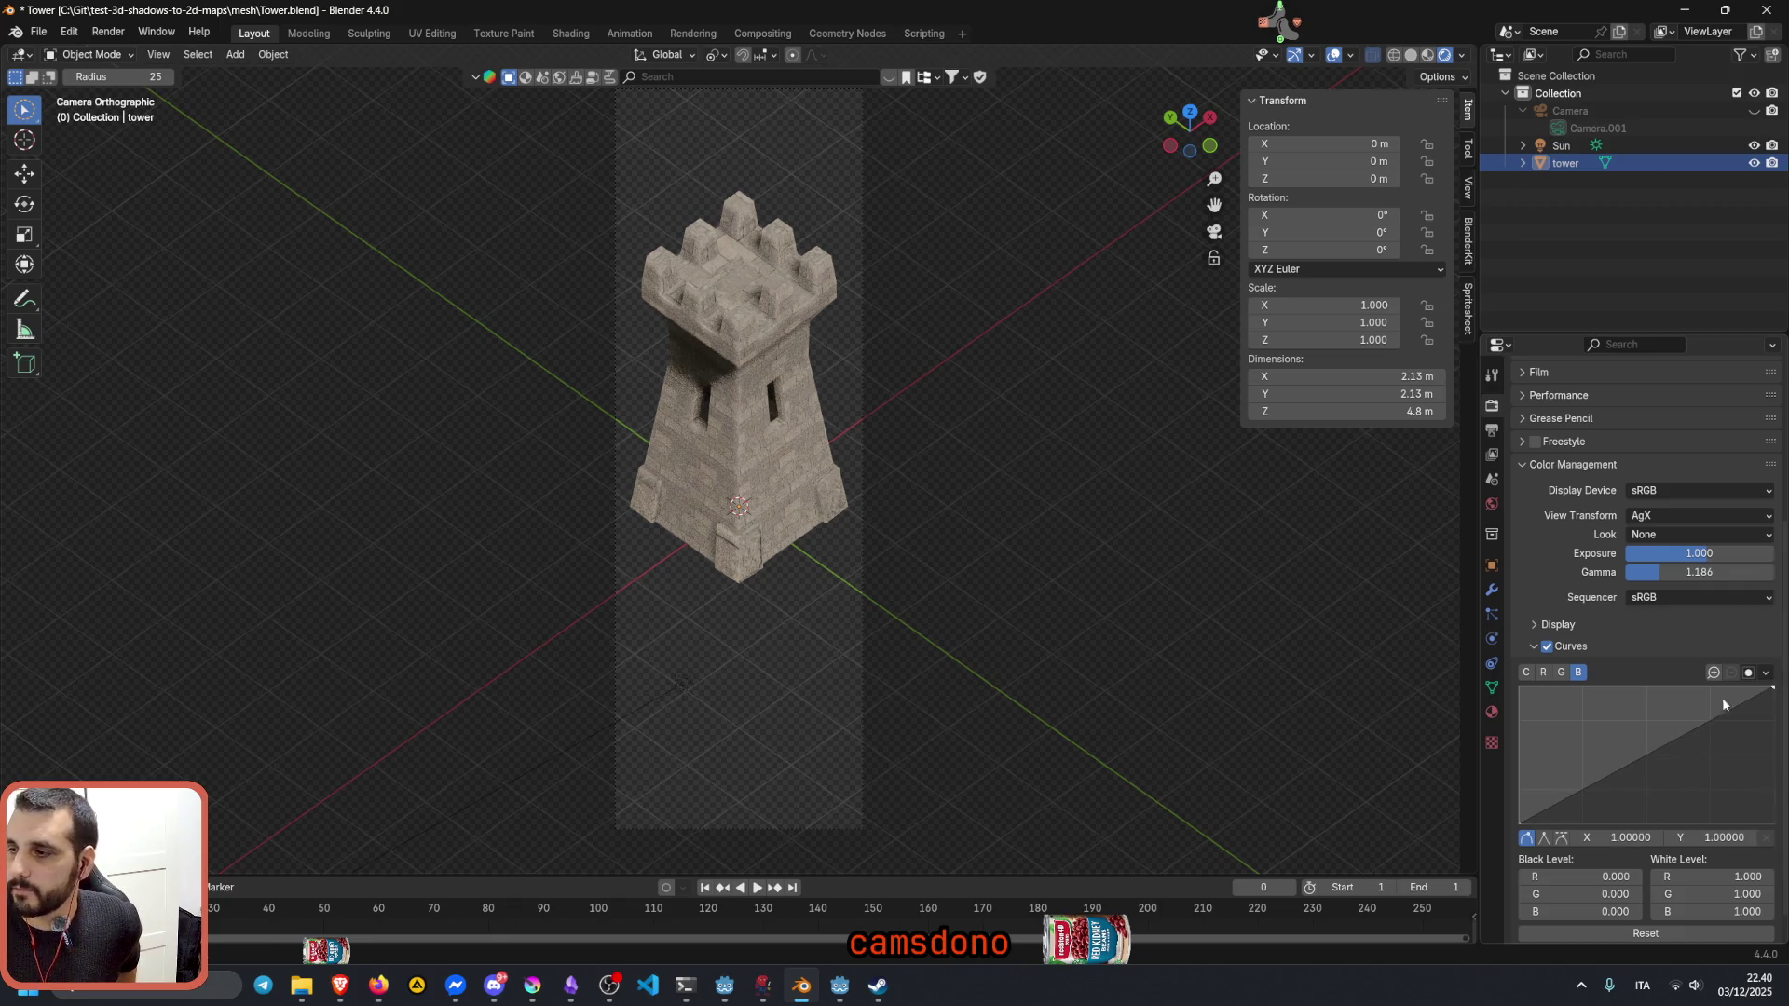
Step: Lift the C channel curve point to about 0.394 in, 0.605 out to brighten midtones
click(1526, 672)
mouse_move(1628, 732)
mouse_down()
mouse_move(1588, 732)
mouse_move(1611, 740)
mouse_up()
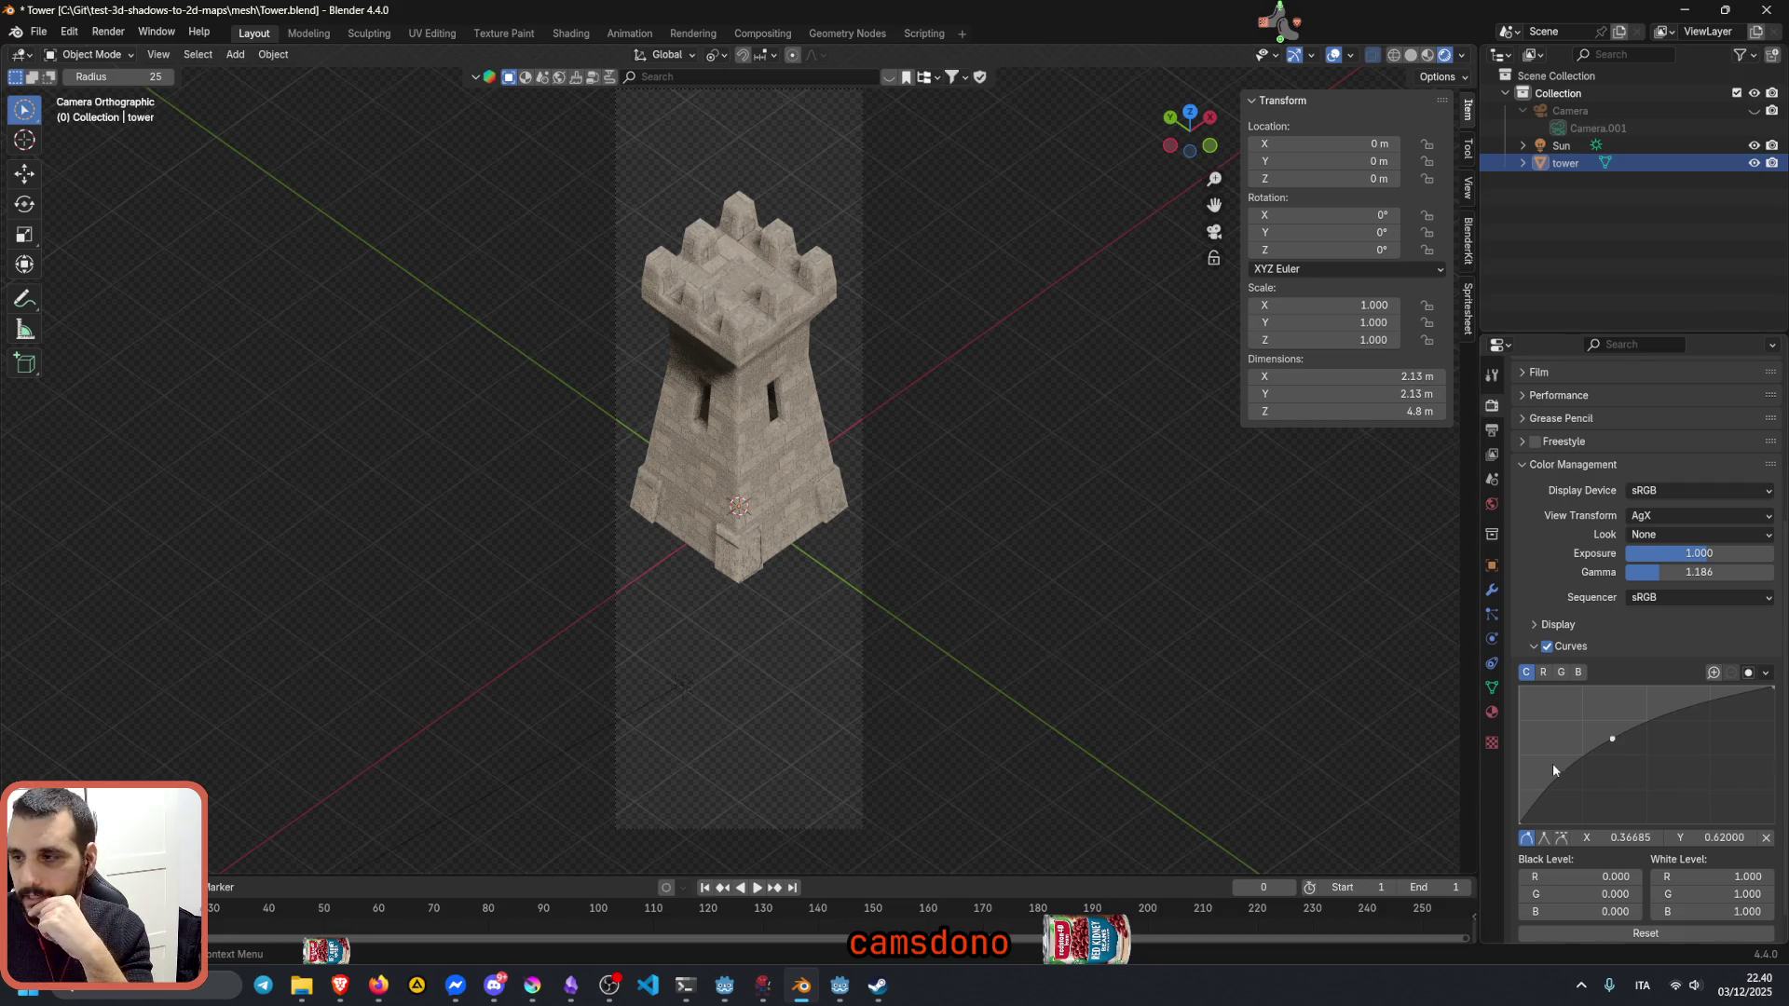
drag(1611, 740, 1620, 743)
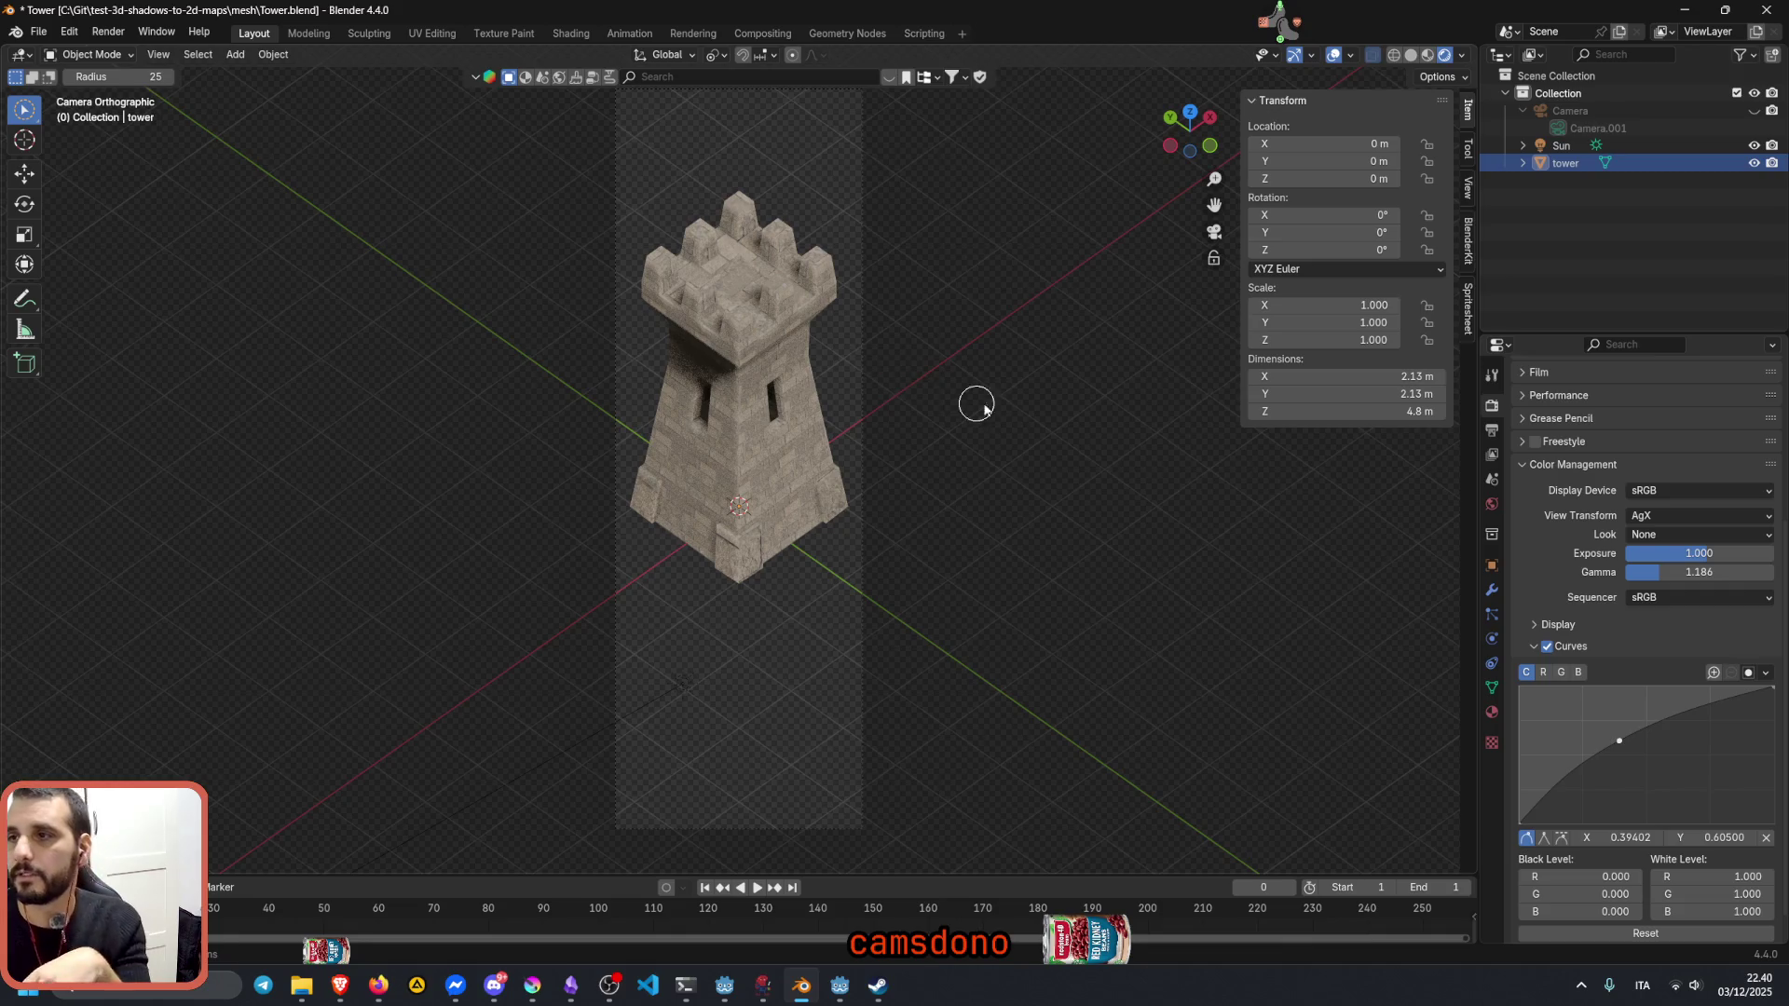
Step: Look up a viewer's profile by name in the Twitch user manager, then return to Blender
key(alt+Tab)
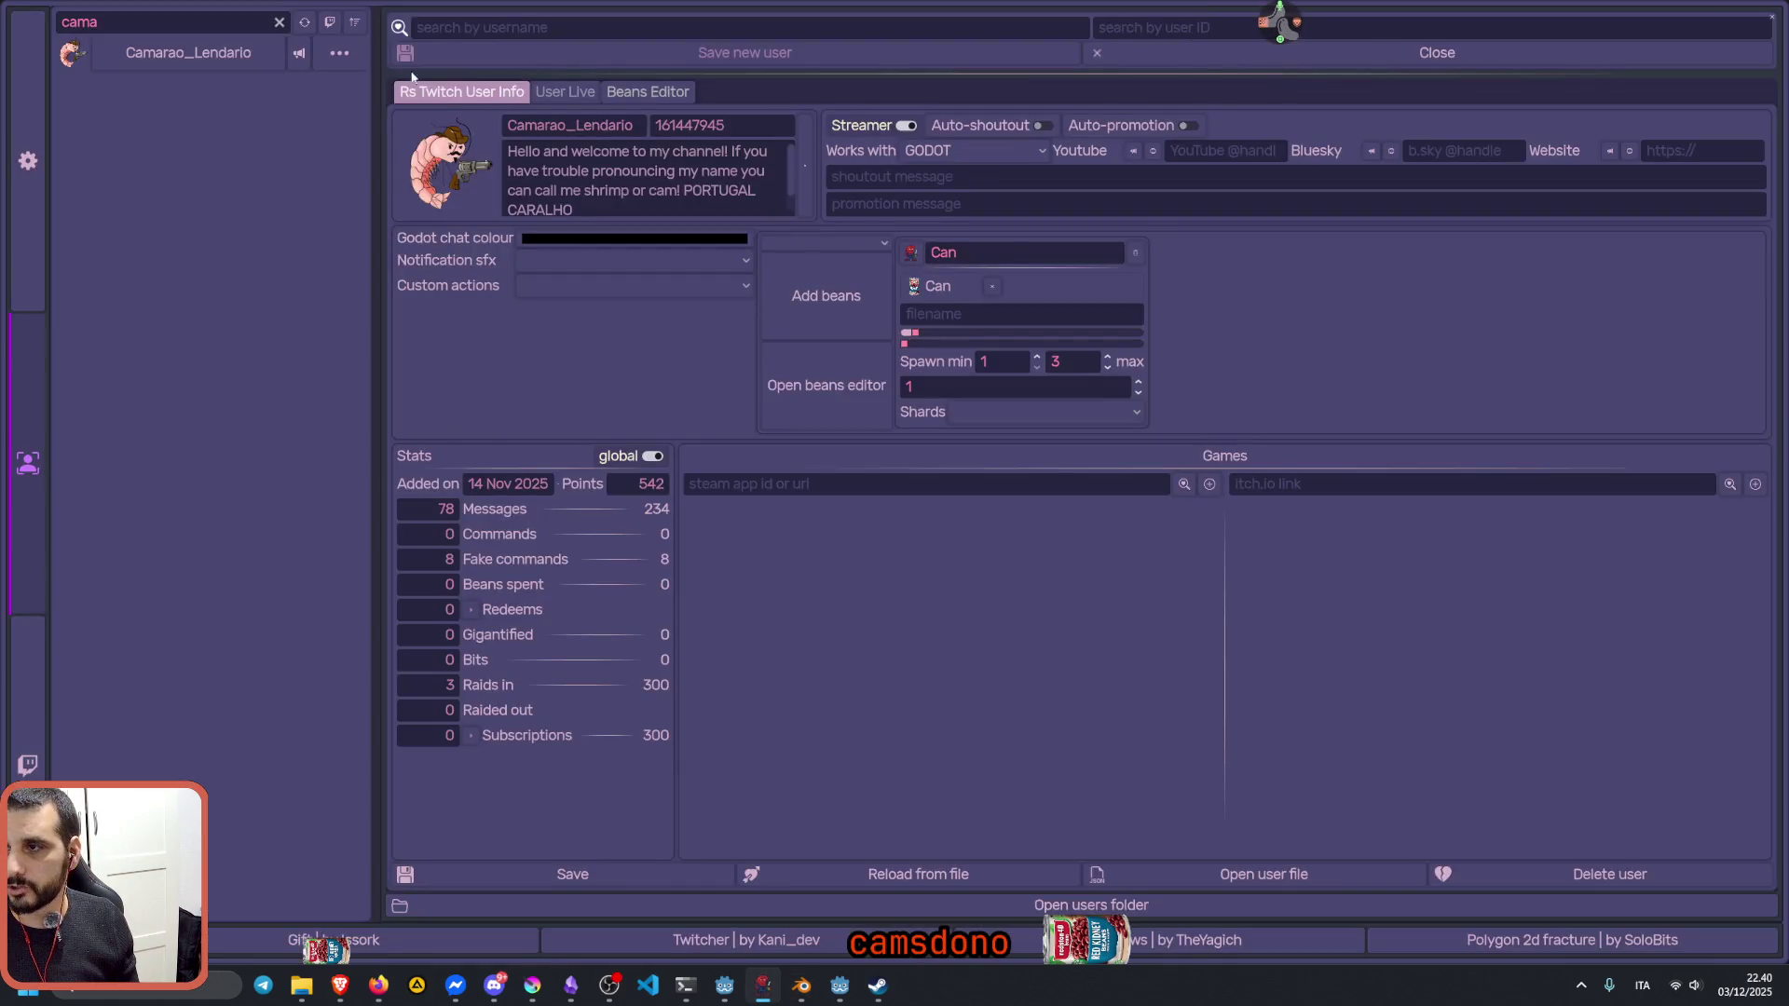
click(168, 22)
text(cama)
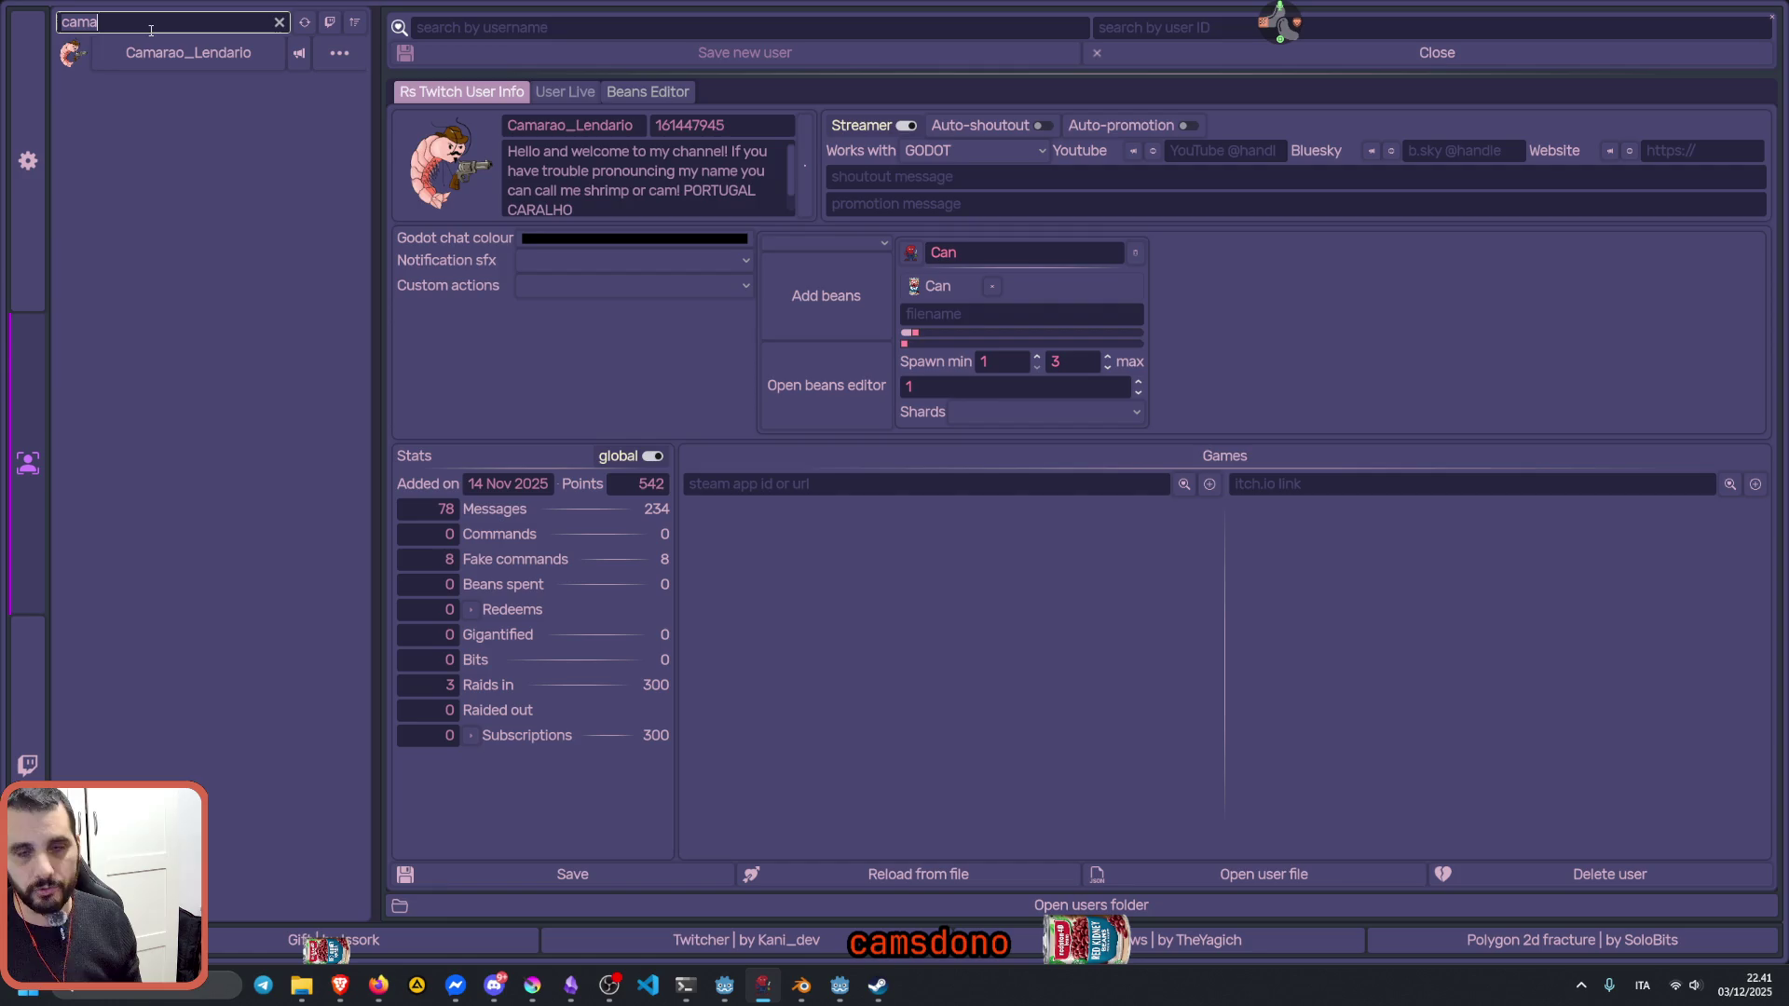
text(man)
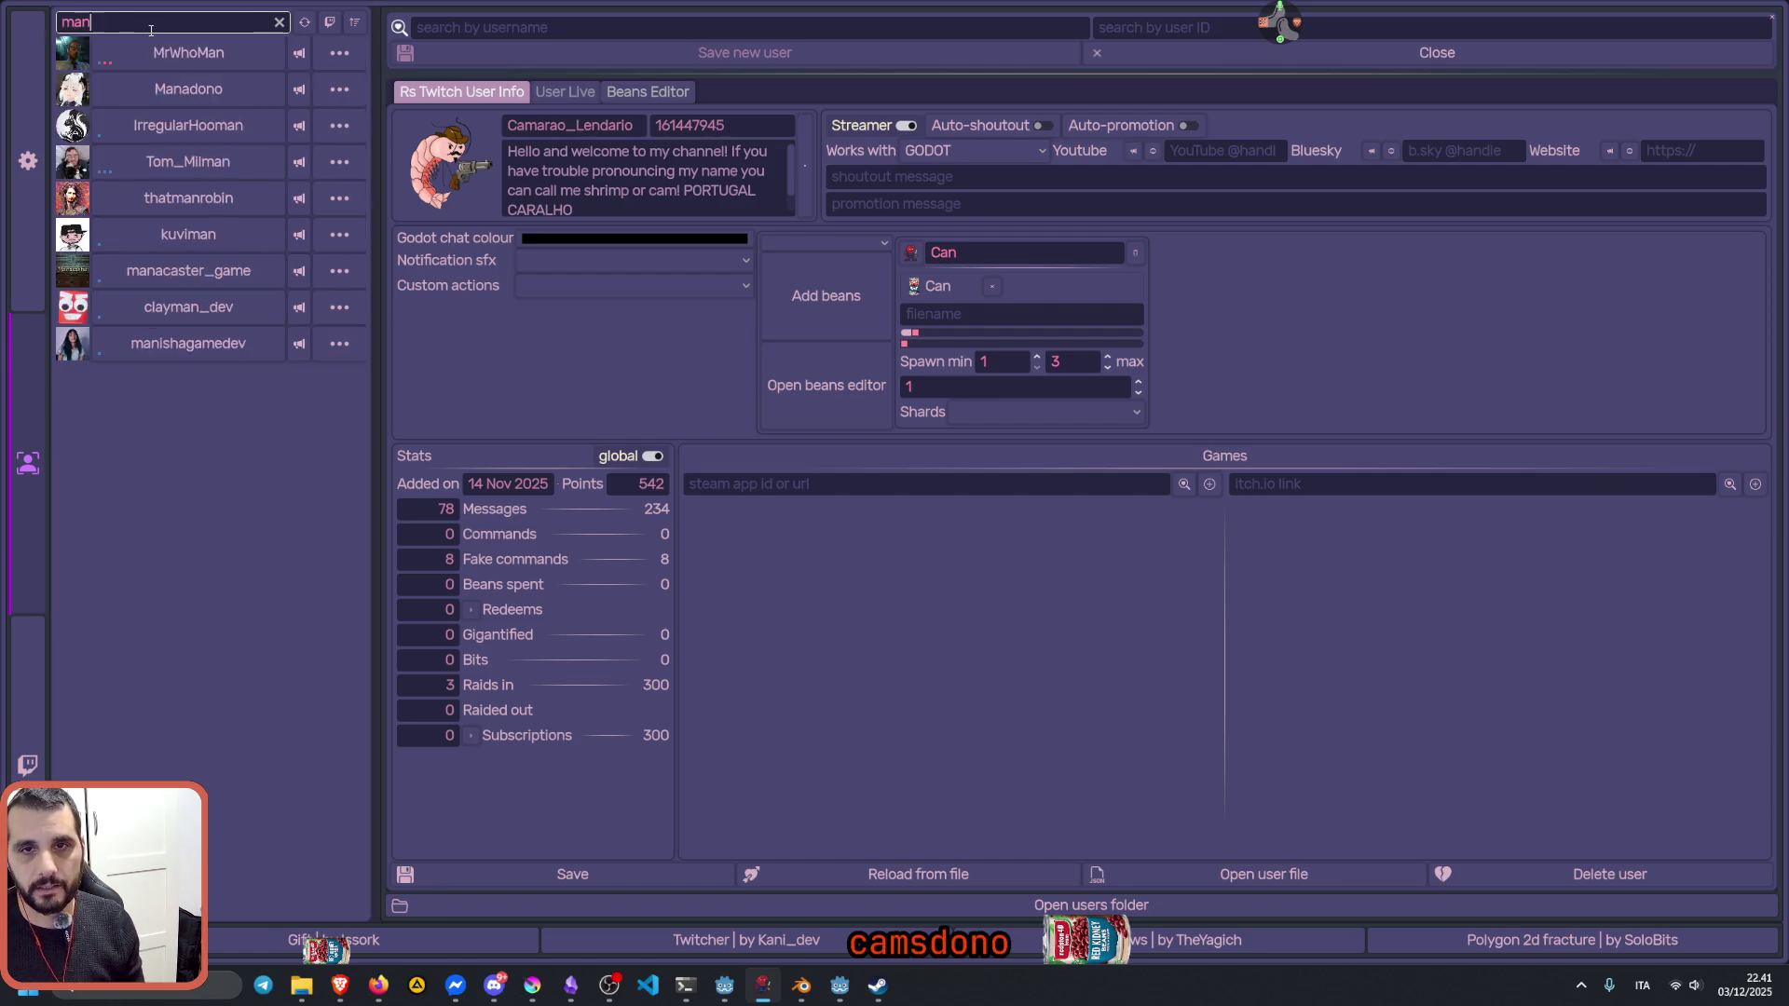
text(a)
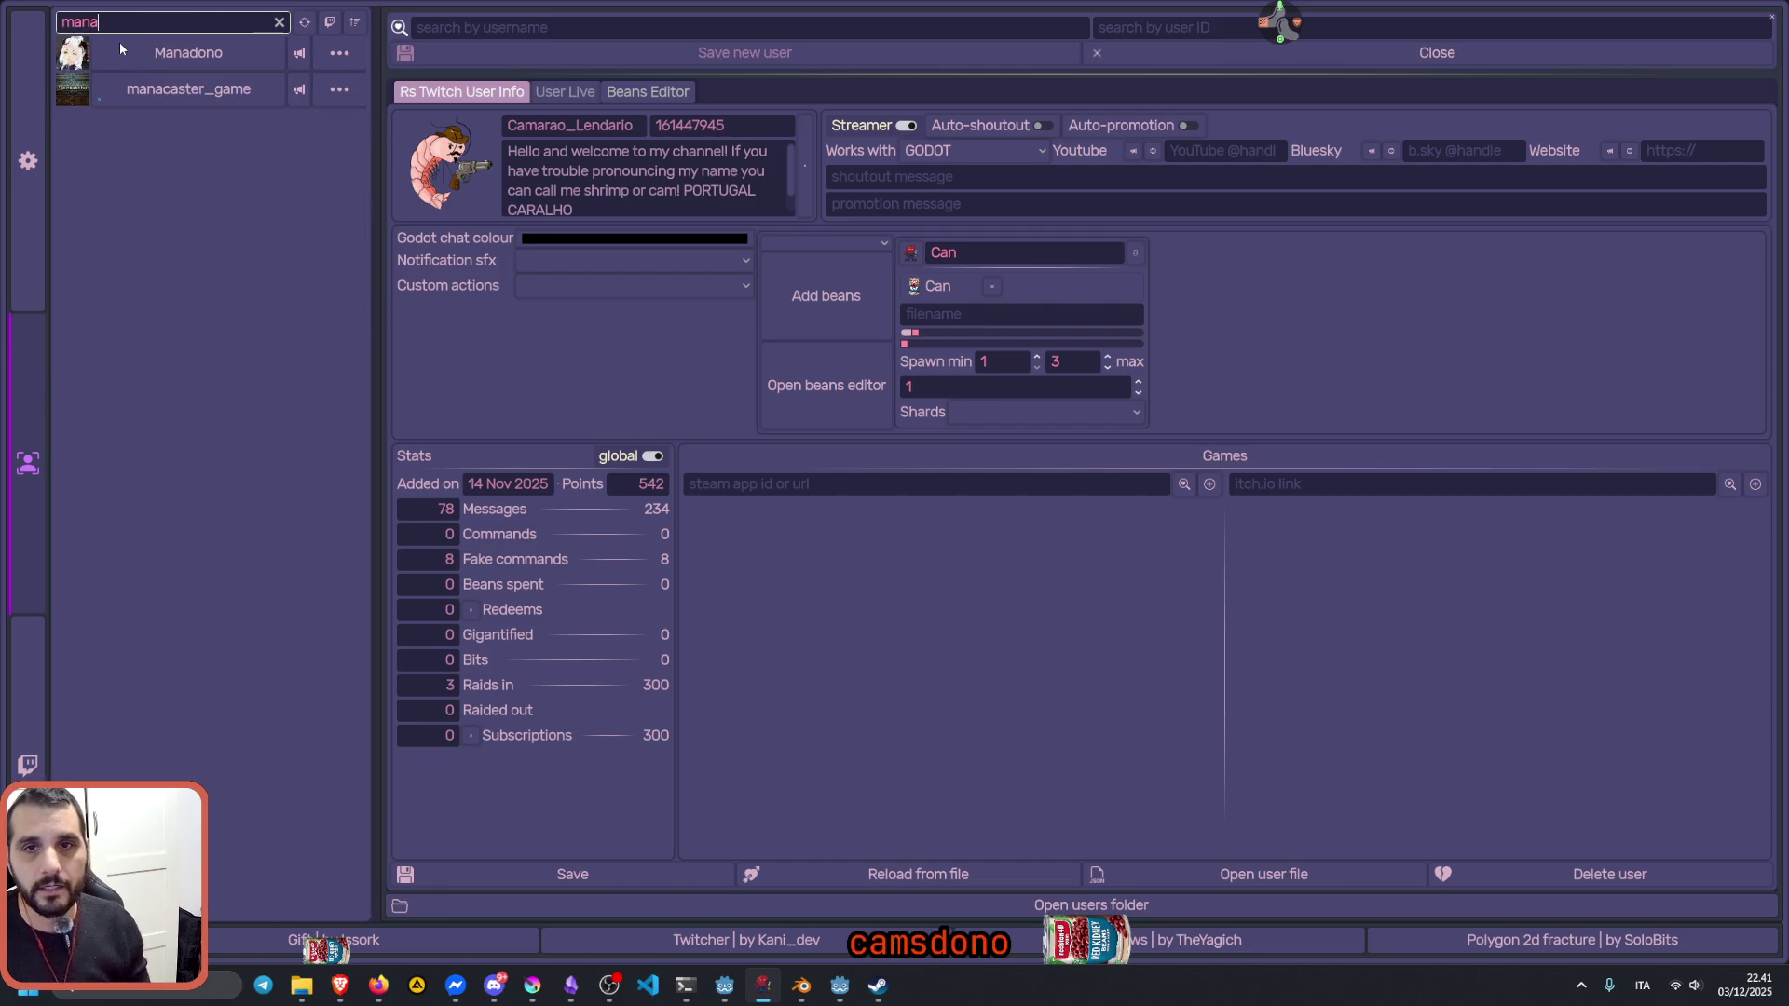
click(190, 52)
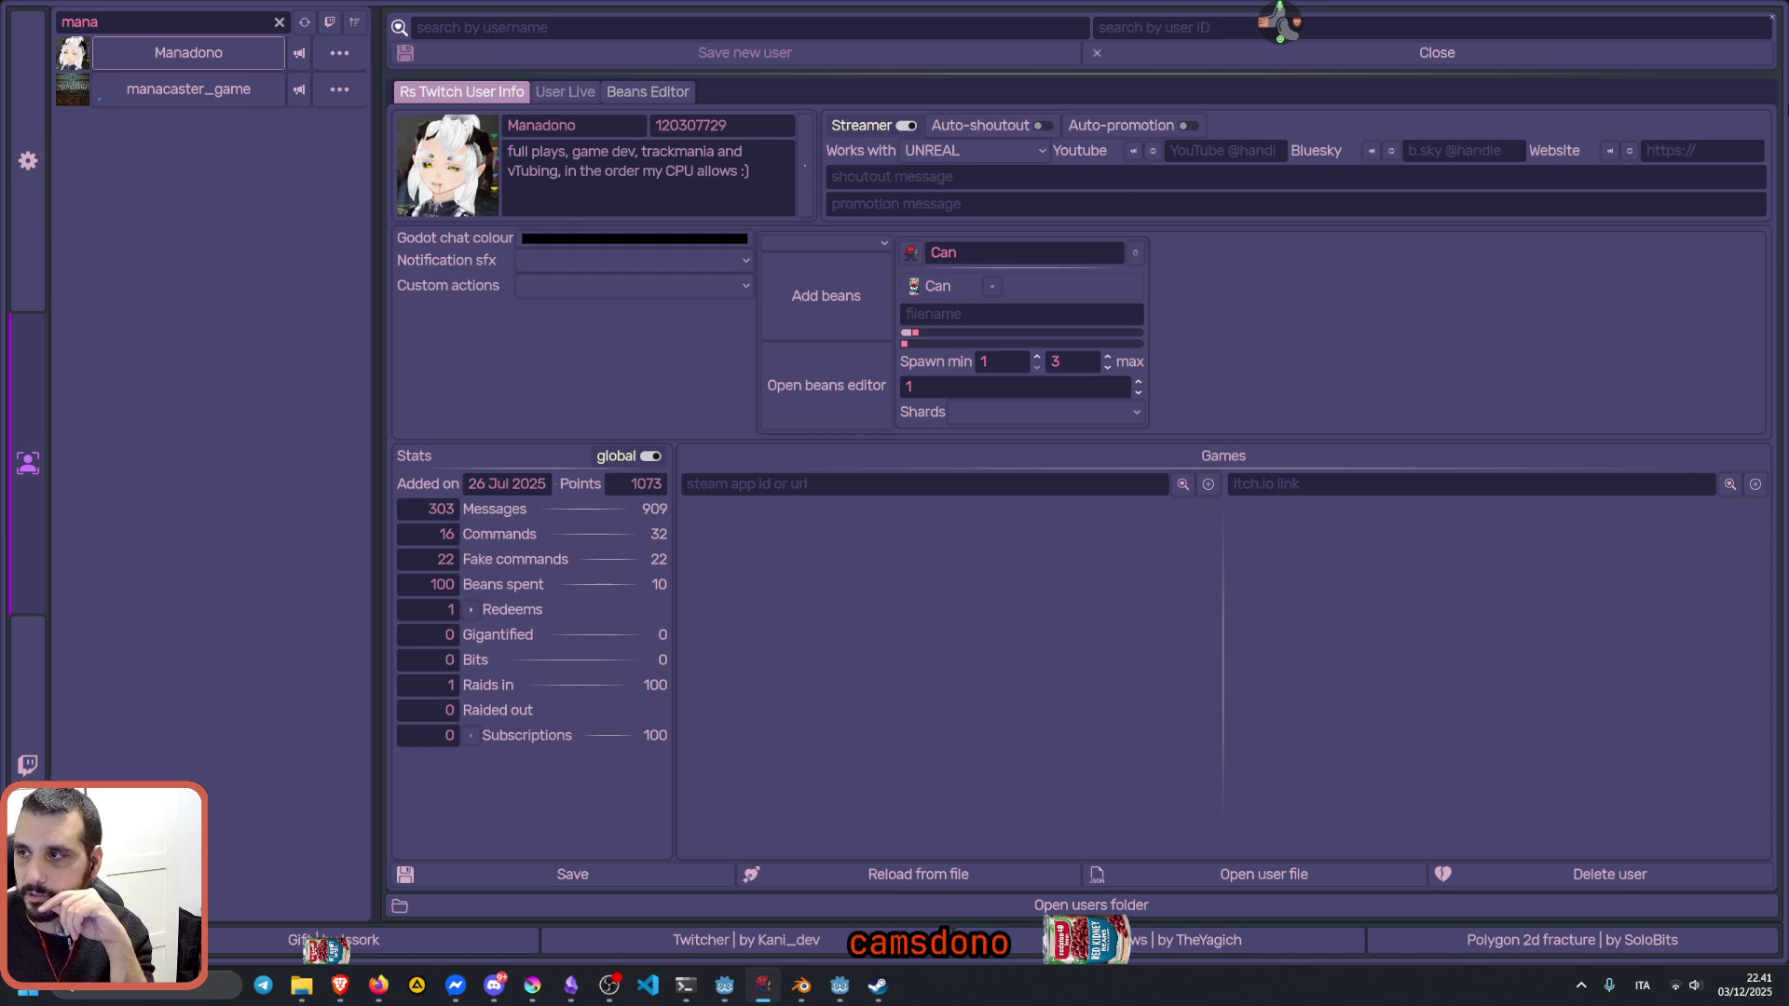
click(1773, 21)
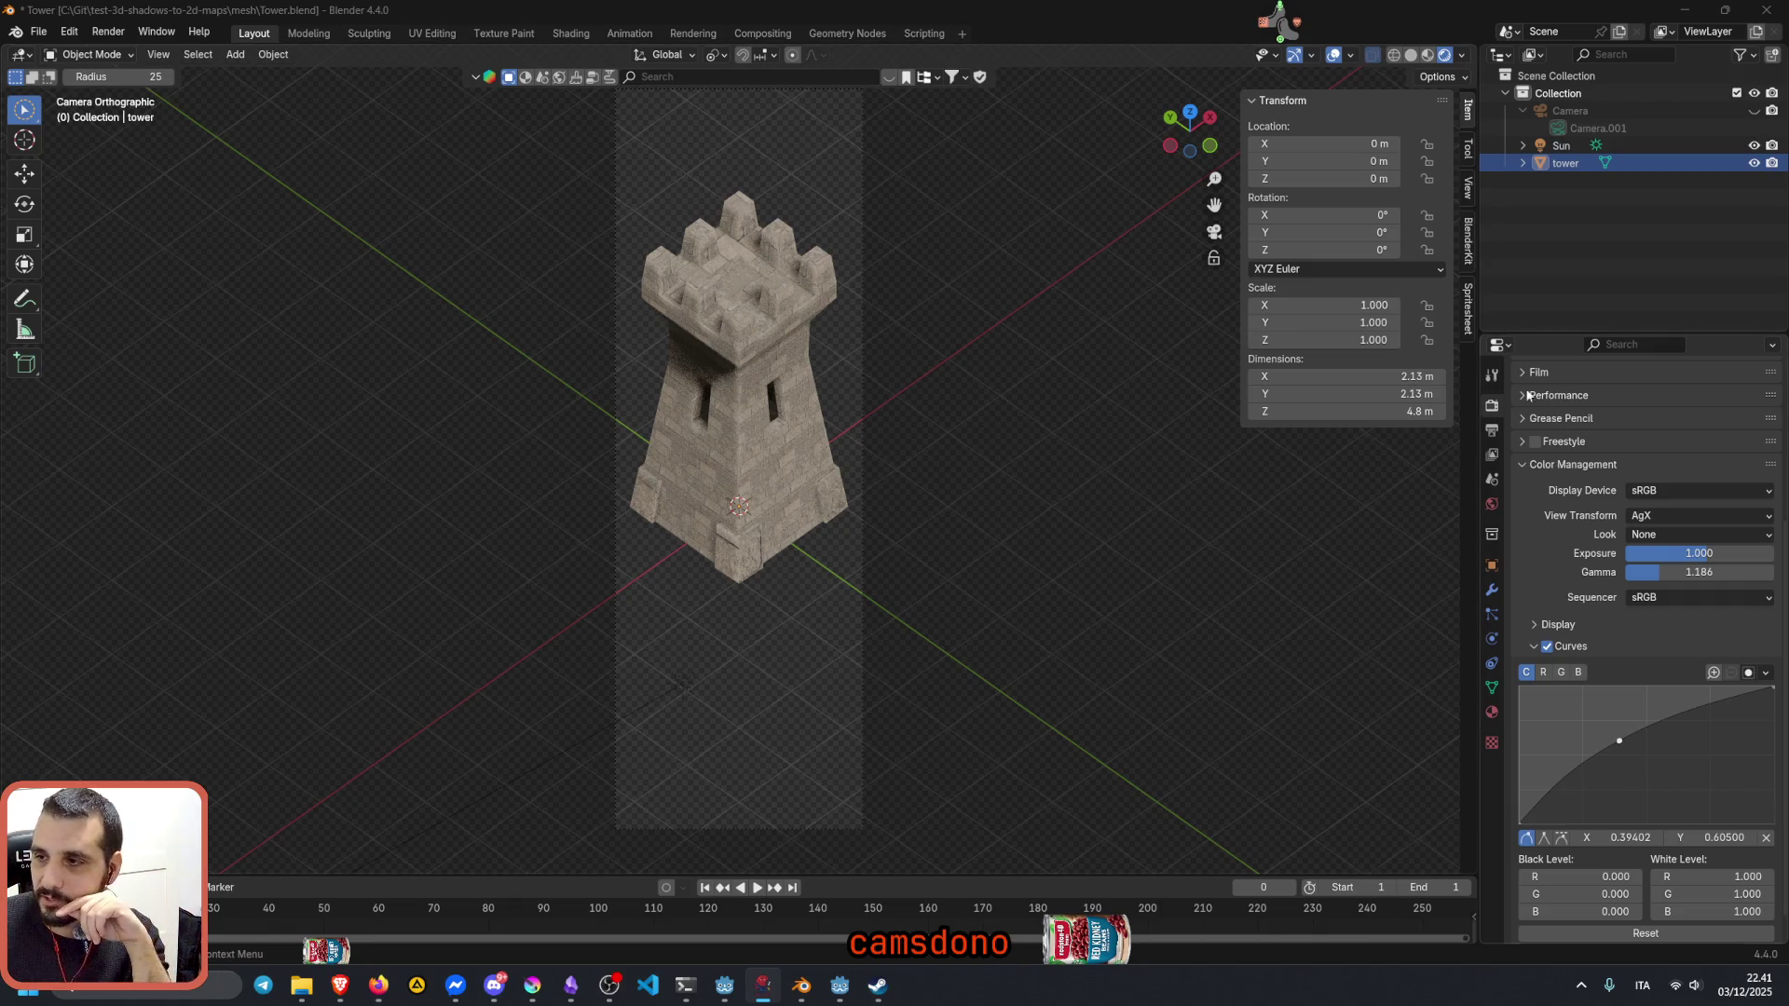
scroll(1648, 410, up, 5)
click(1632, 429)
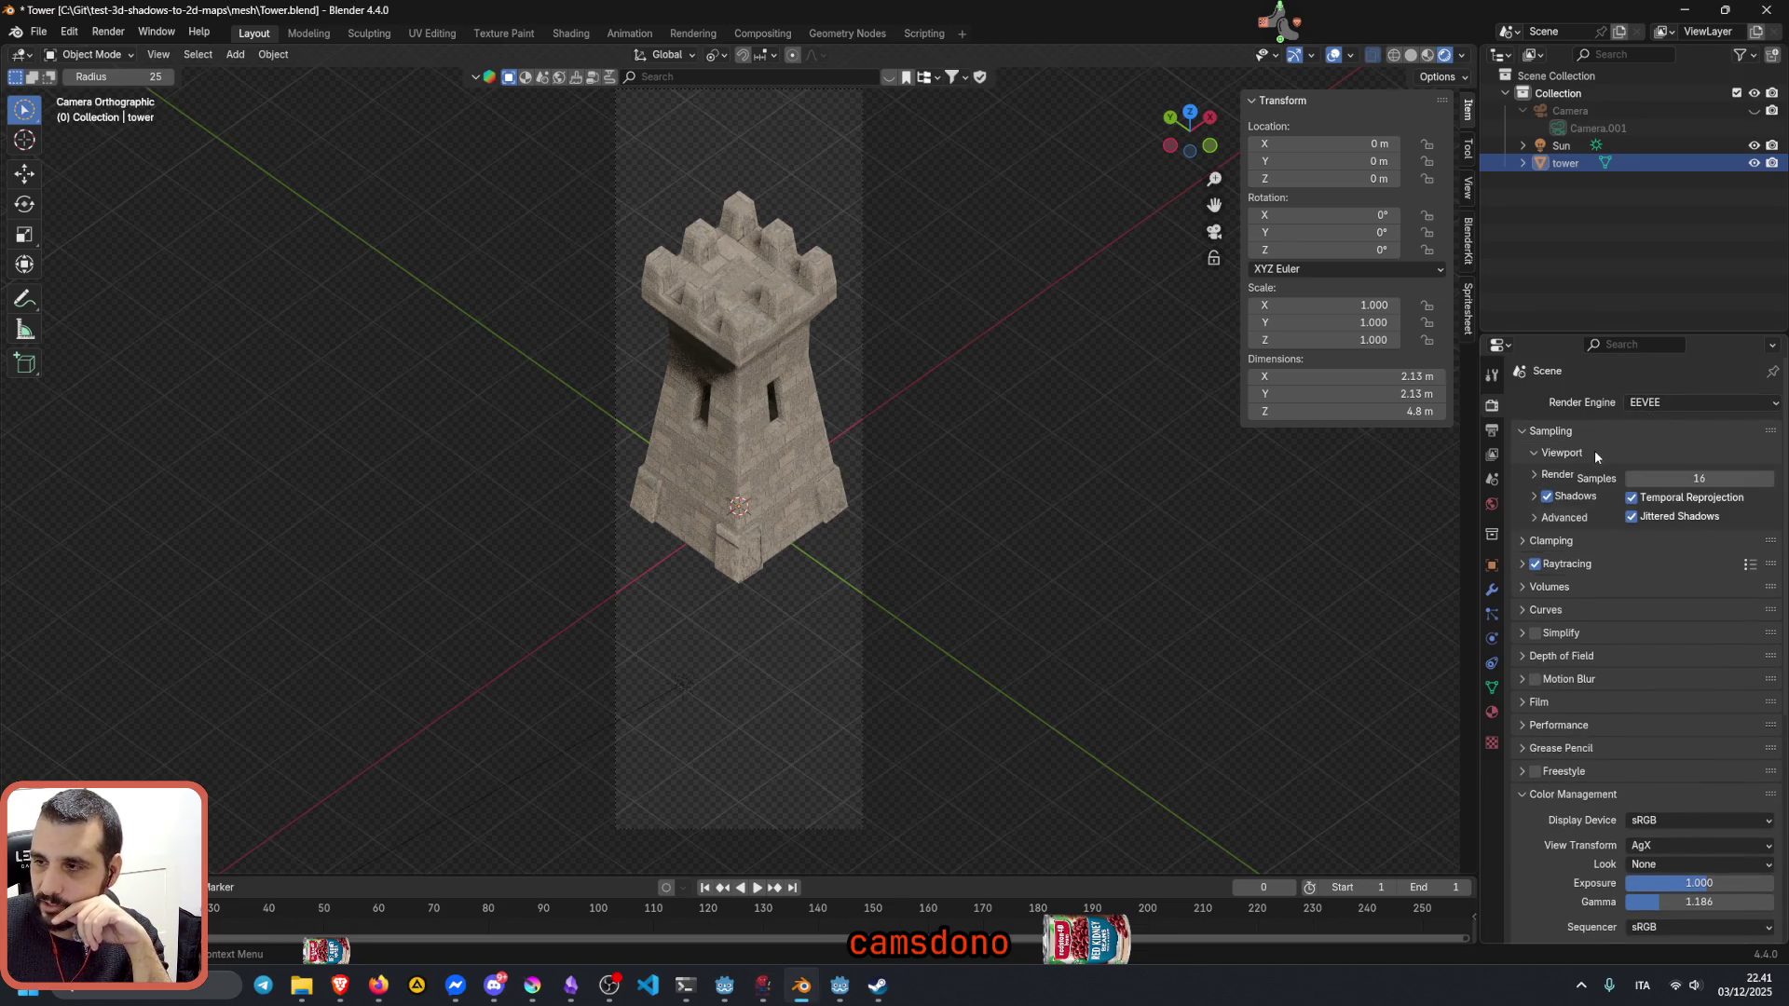
click(1550, 432)
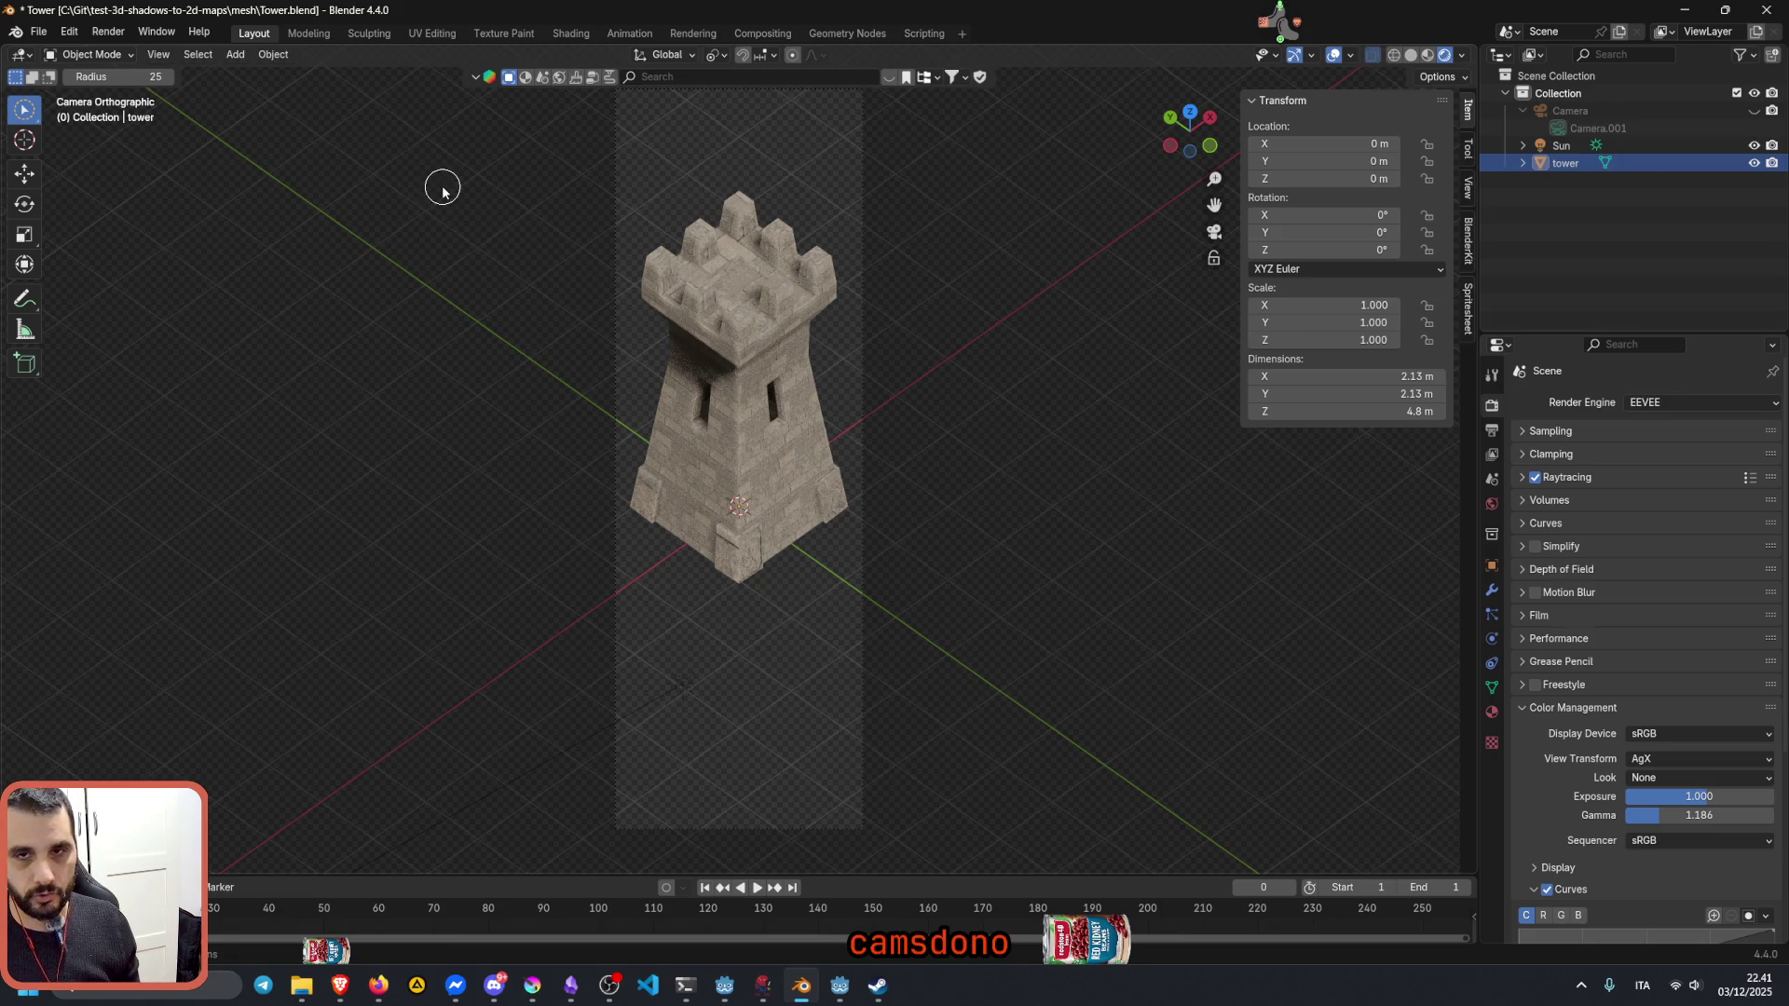
Step: Box-select the tower, enter Edit Mode, select all geometry and switch to edge selection
click(25, 109)
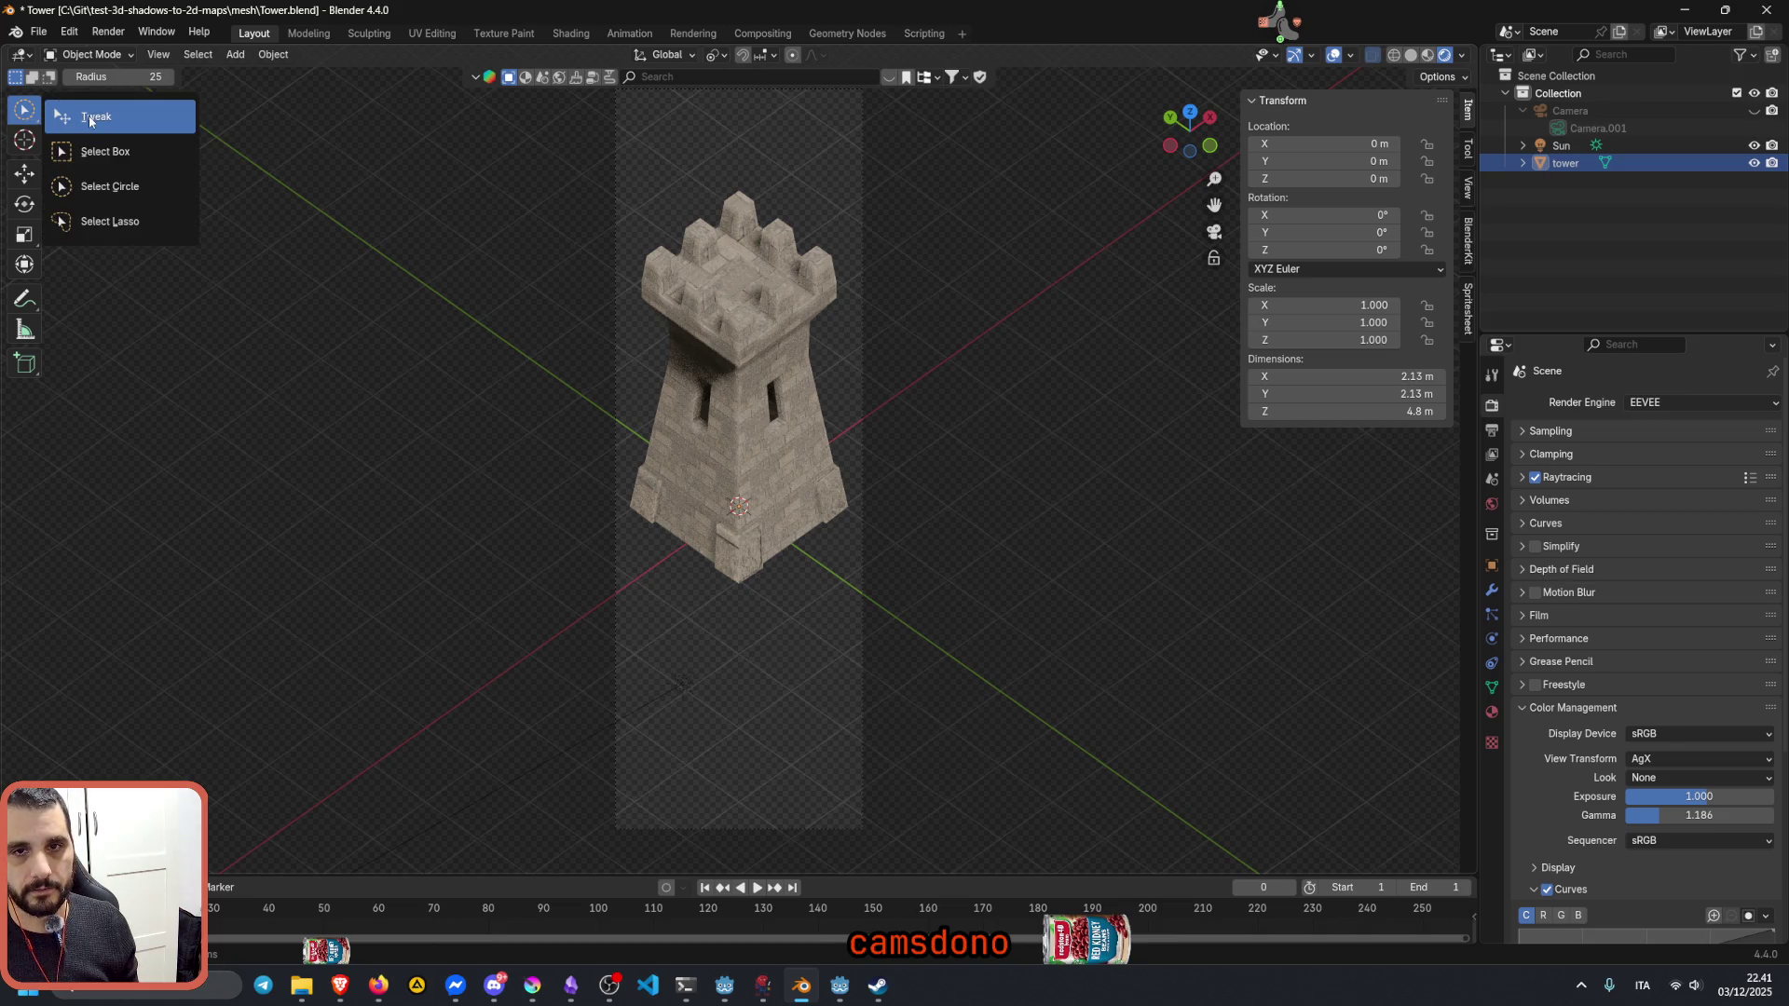
click(105, 151)
drag(510, 147, 870, 449)
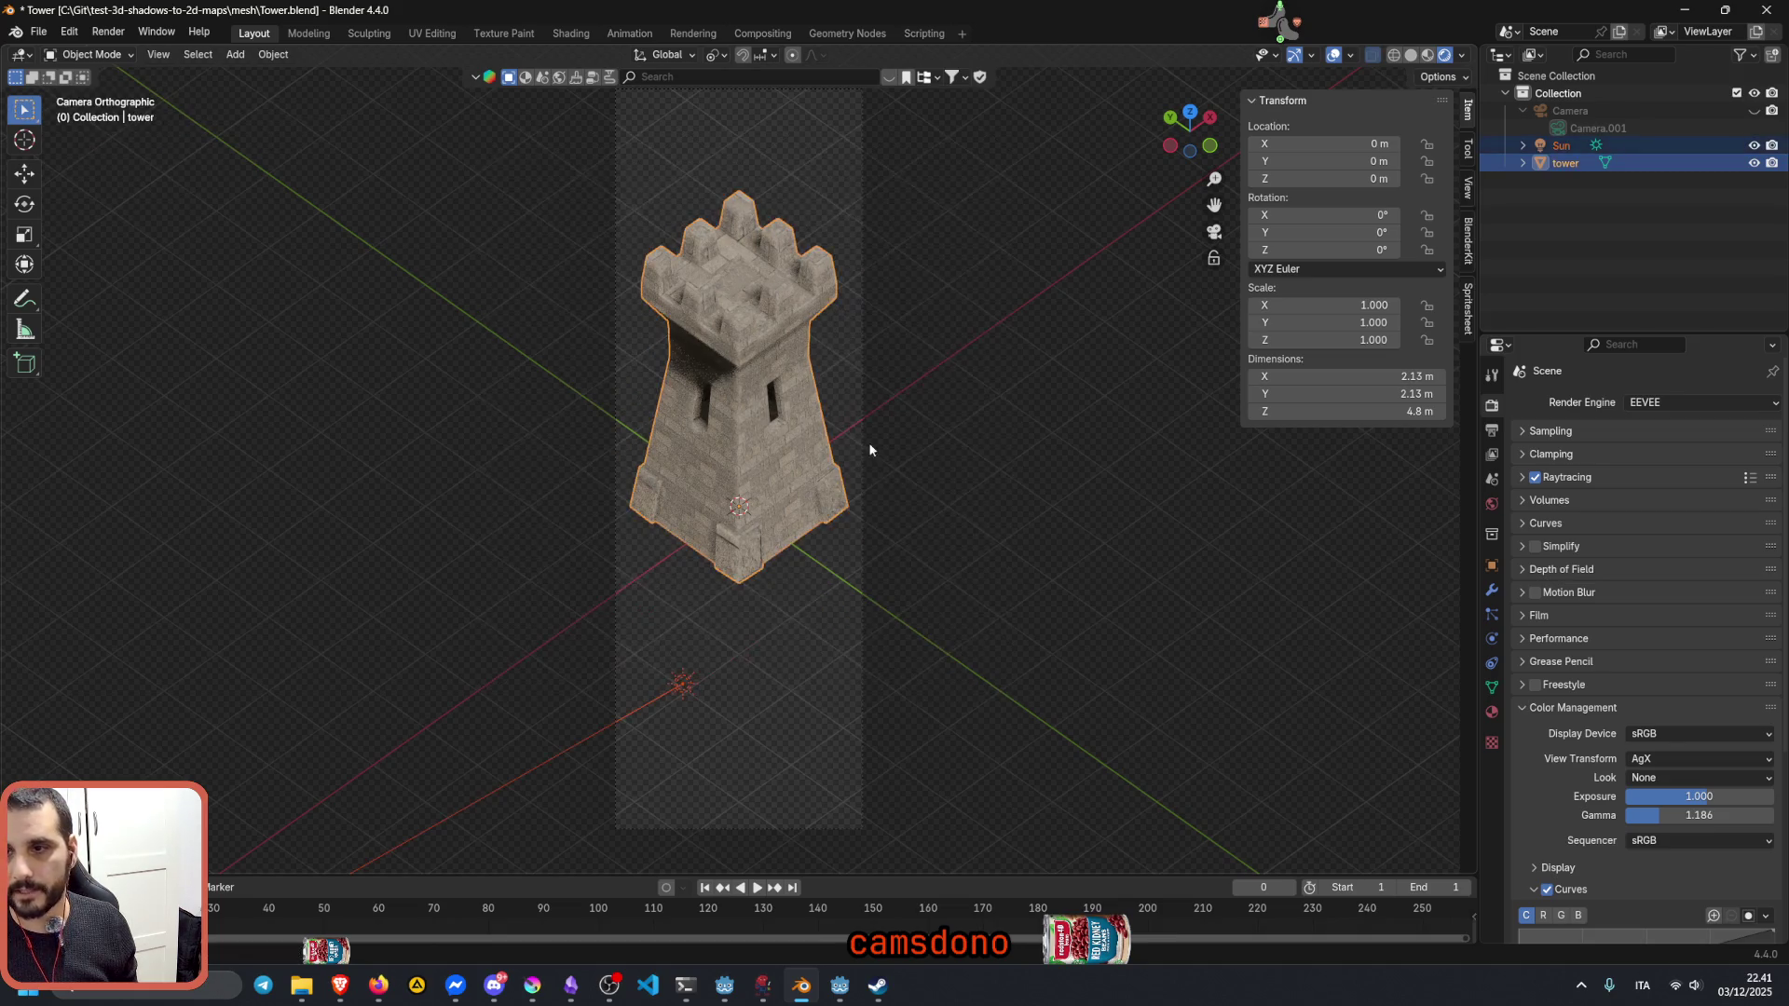
key(Tab)
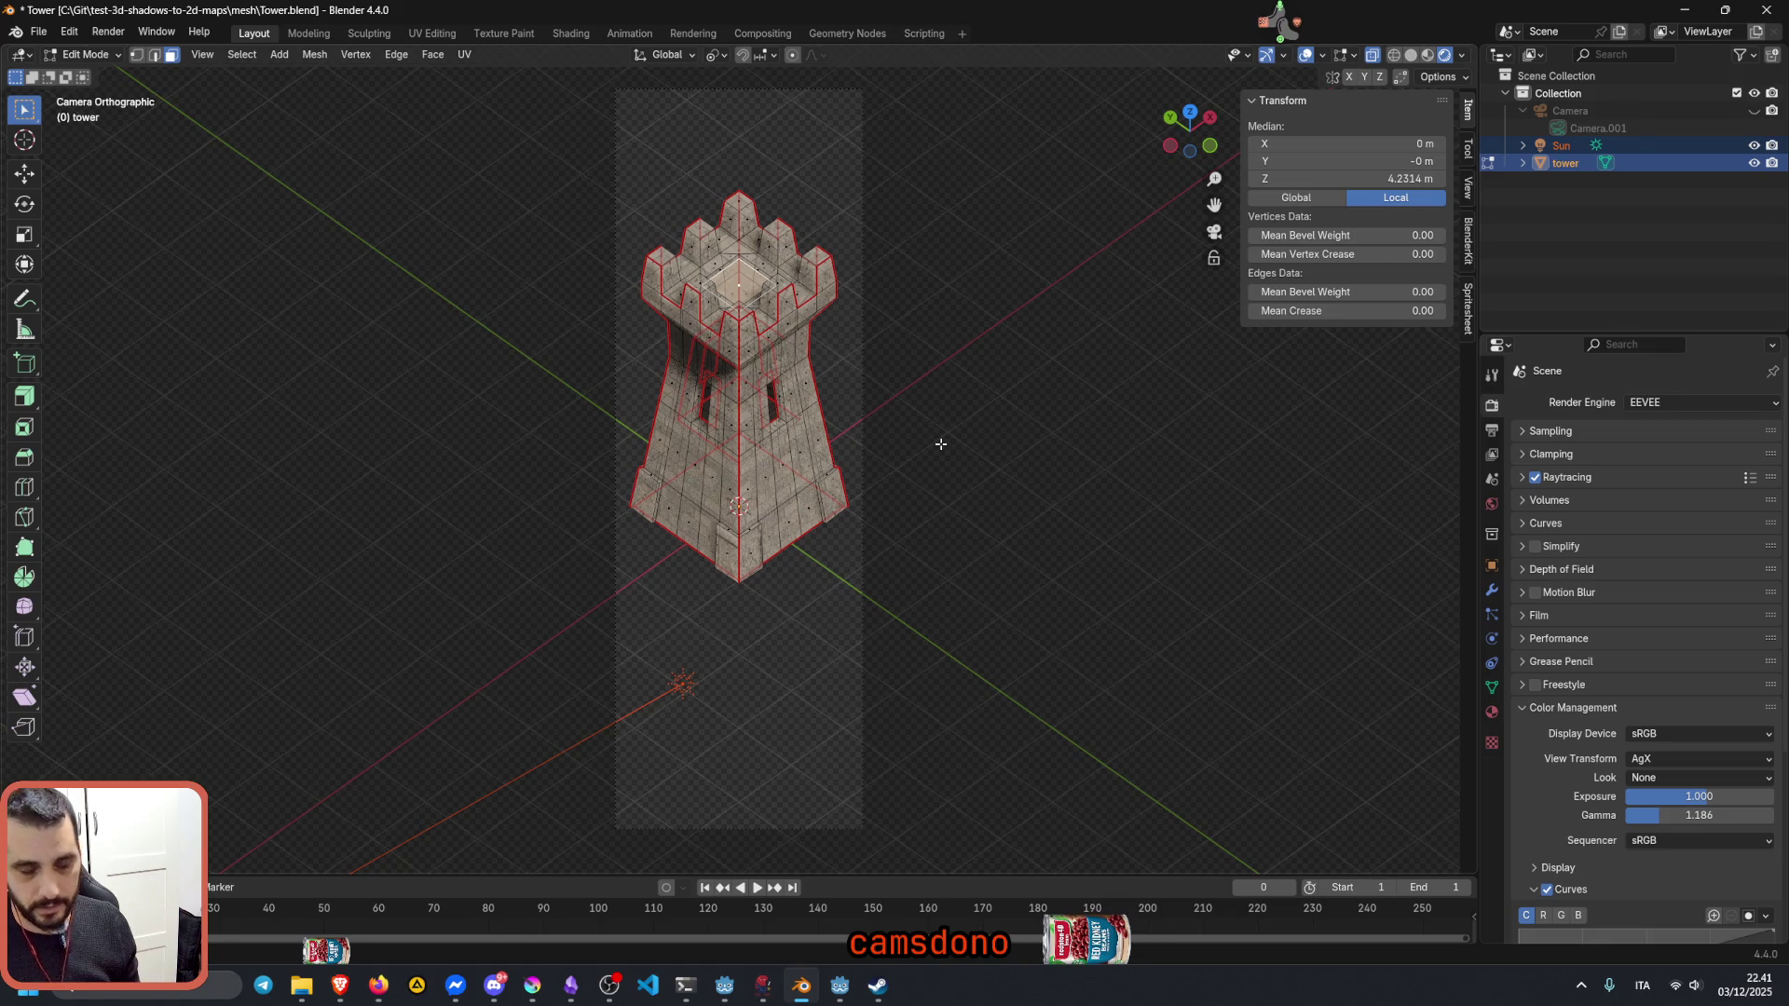
key(a)
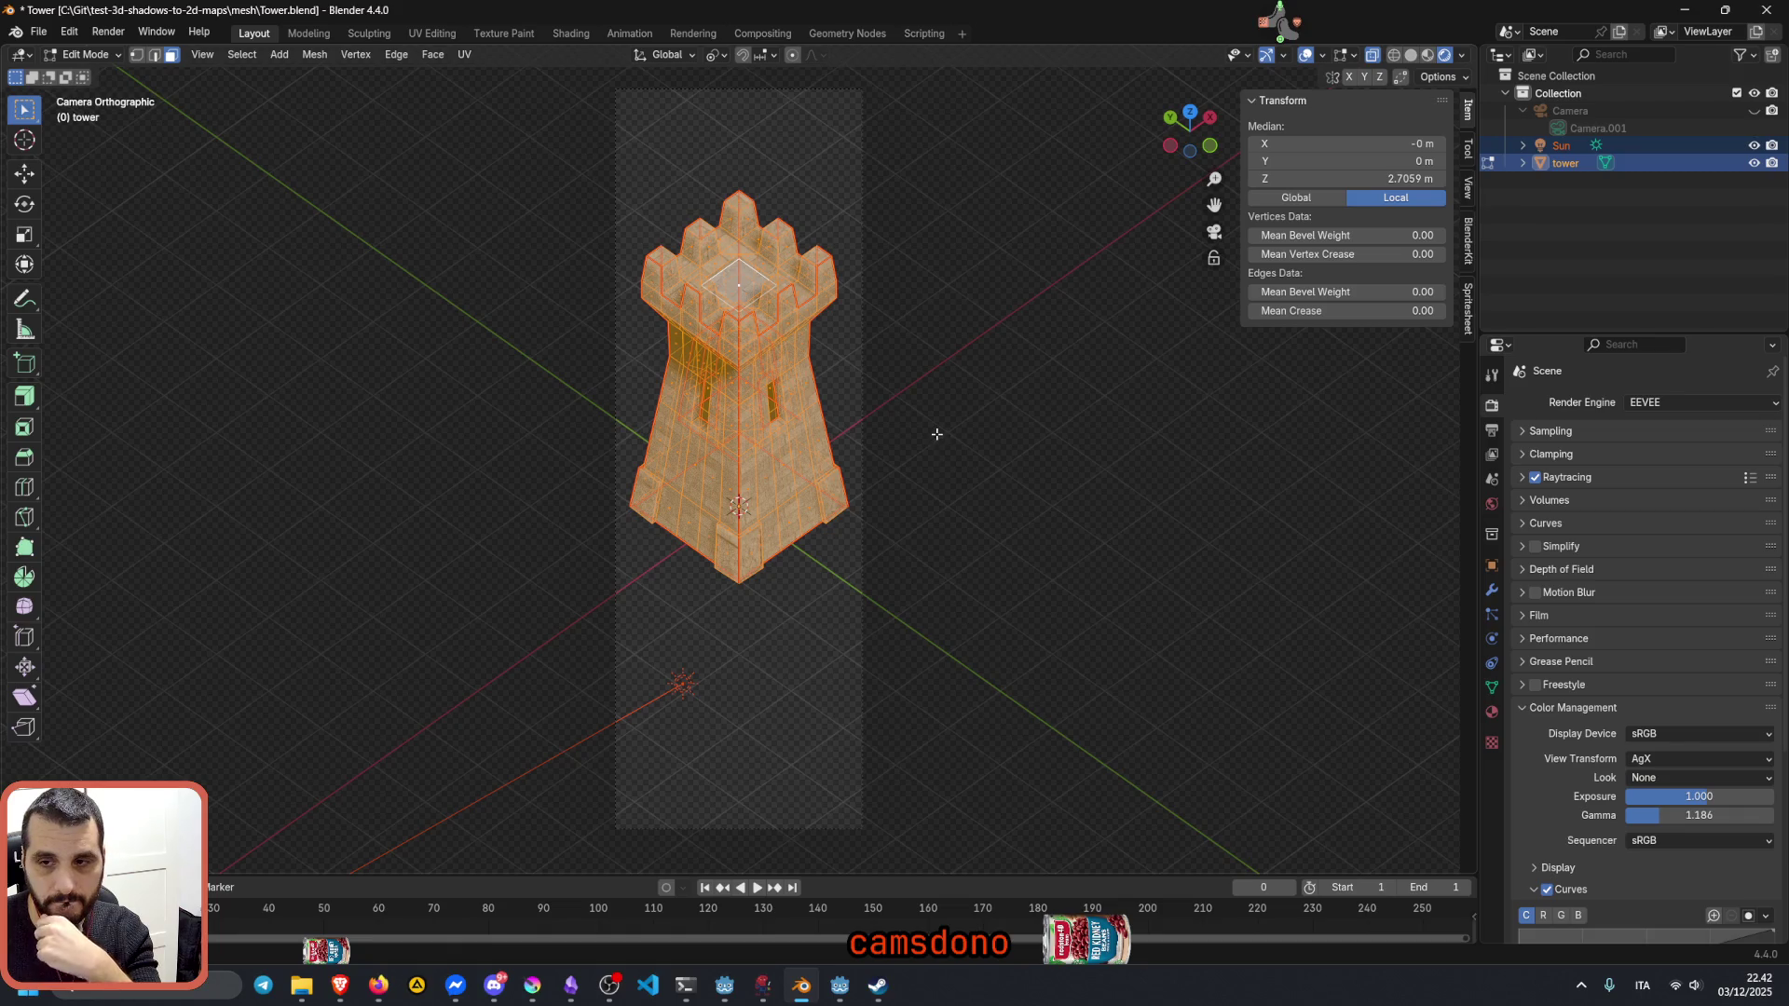
key(ctrl+z)
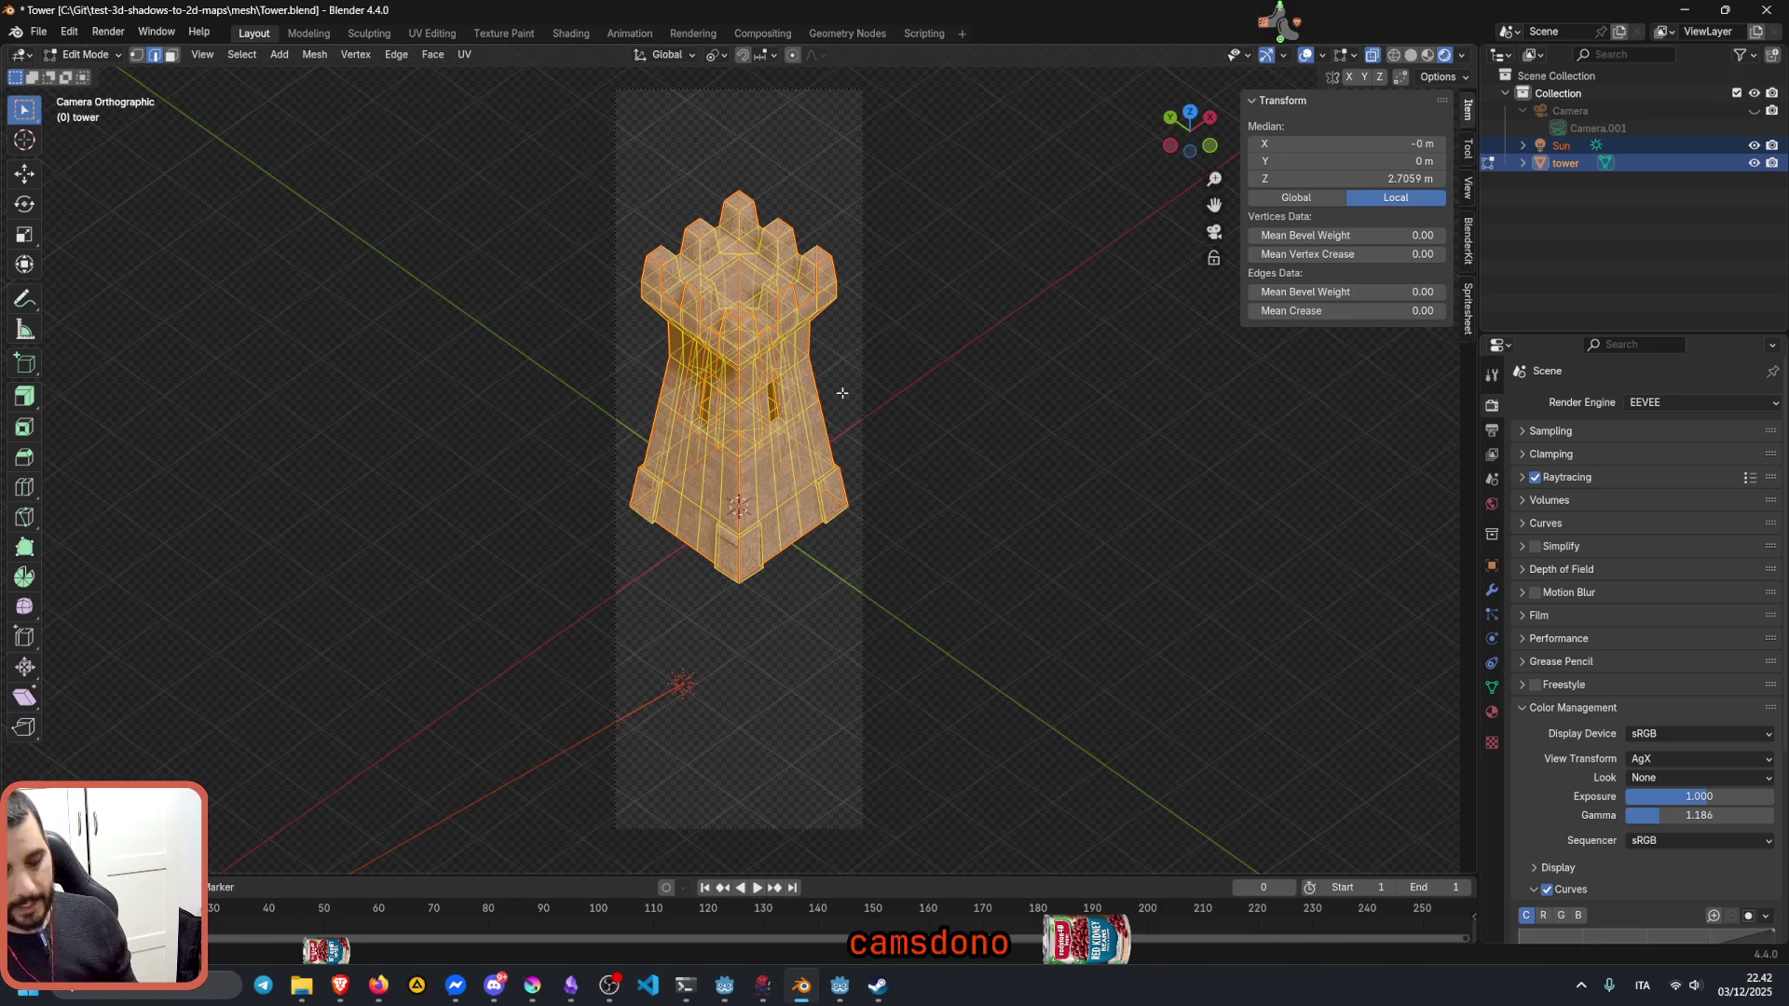
Step: Pick one tower edge and use Select Similar > Seam to select all seam edges
key(F3)
text(select )
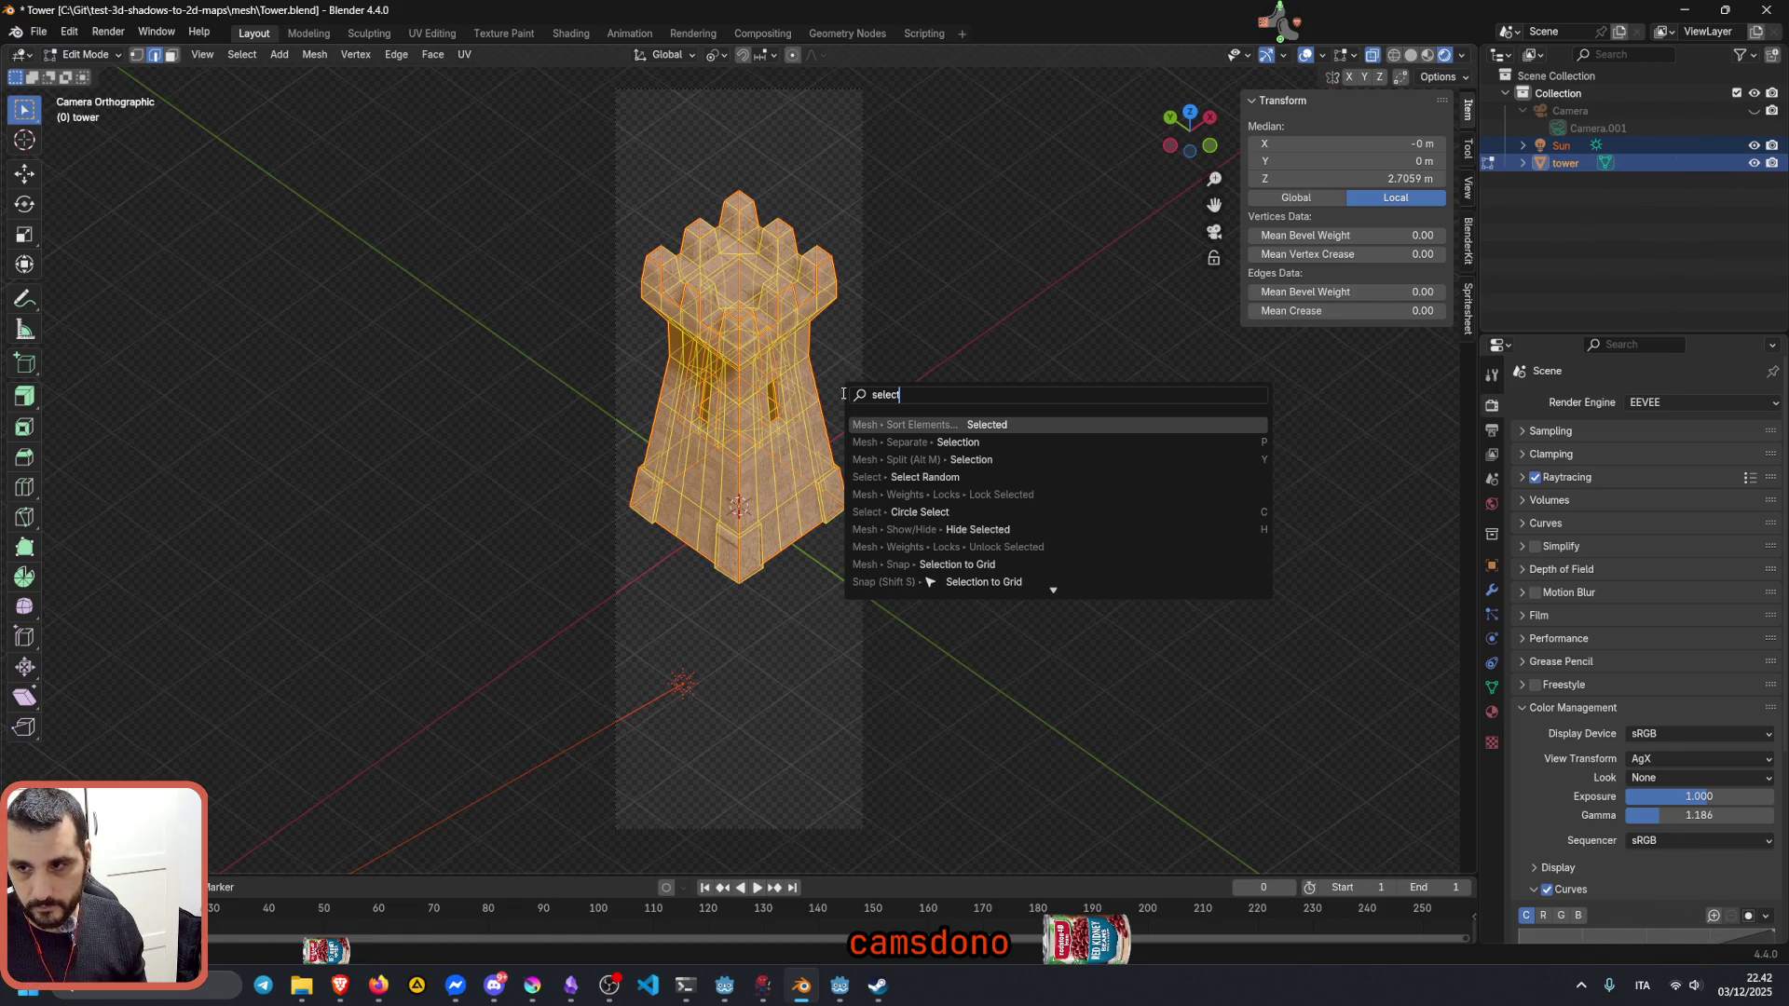
text(se)
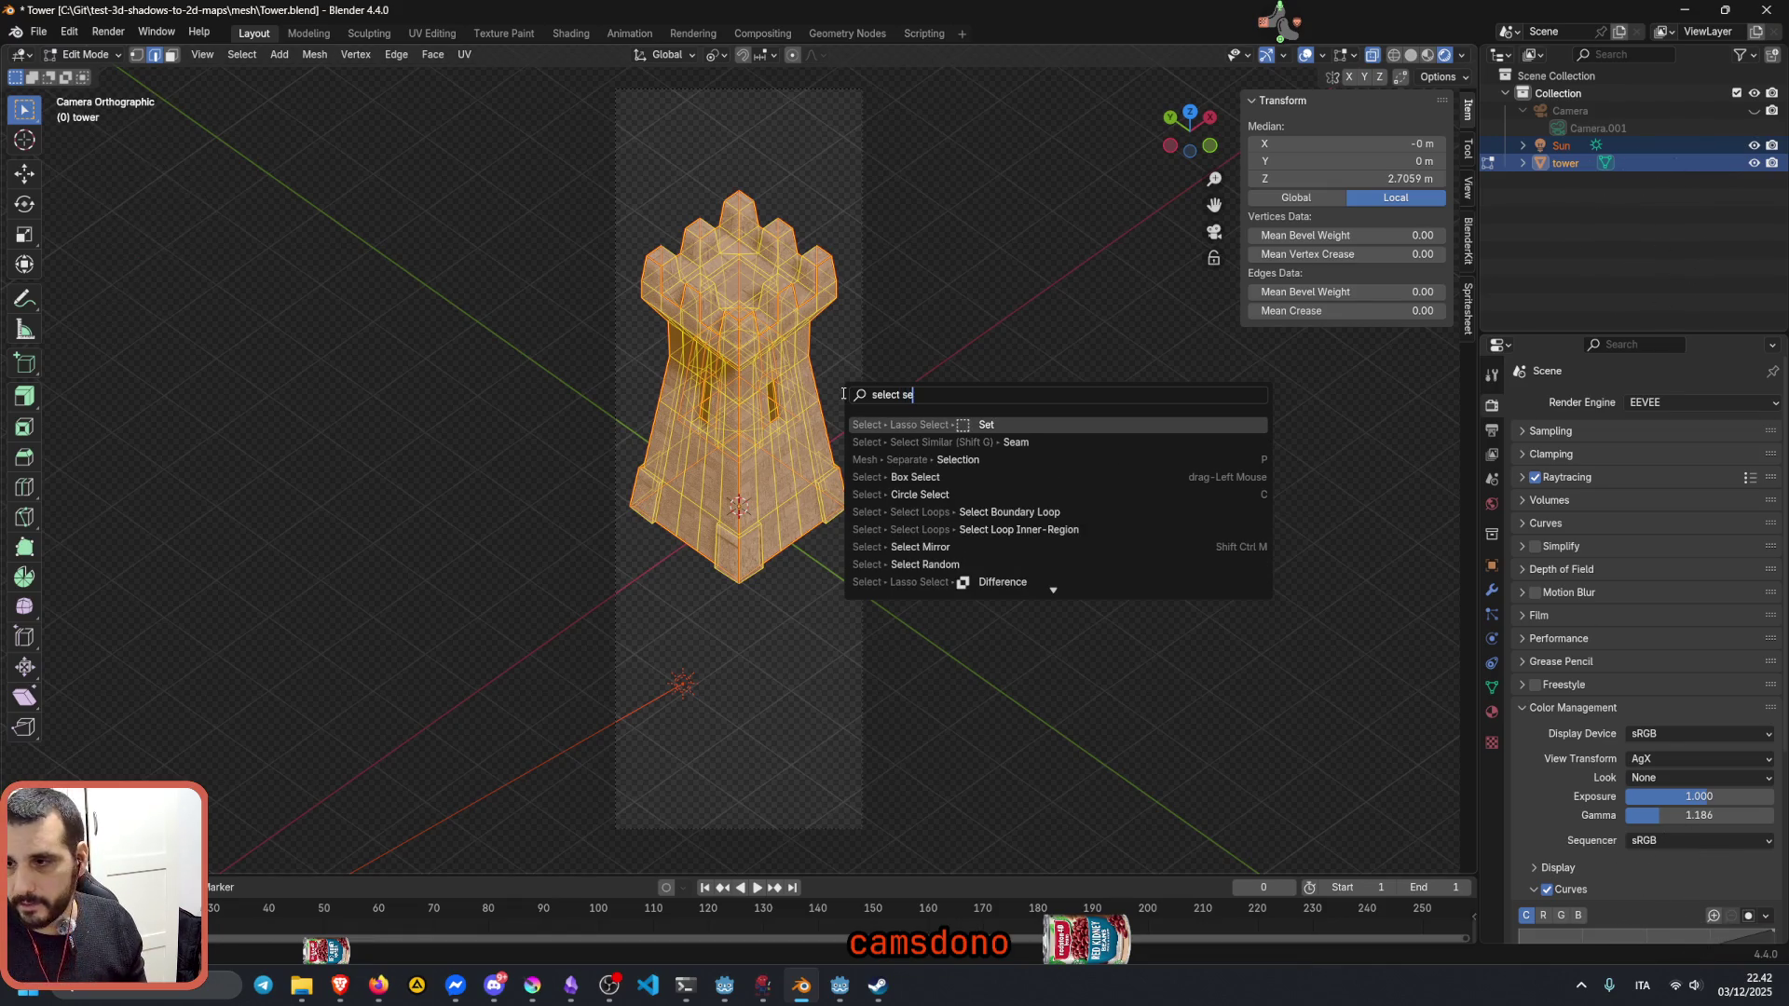
key(Escape)
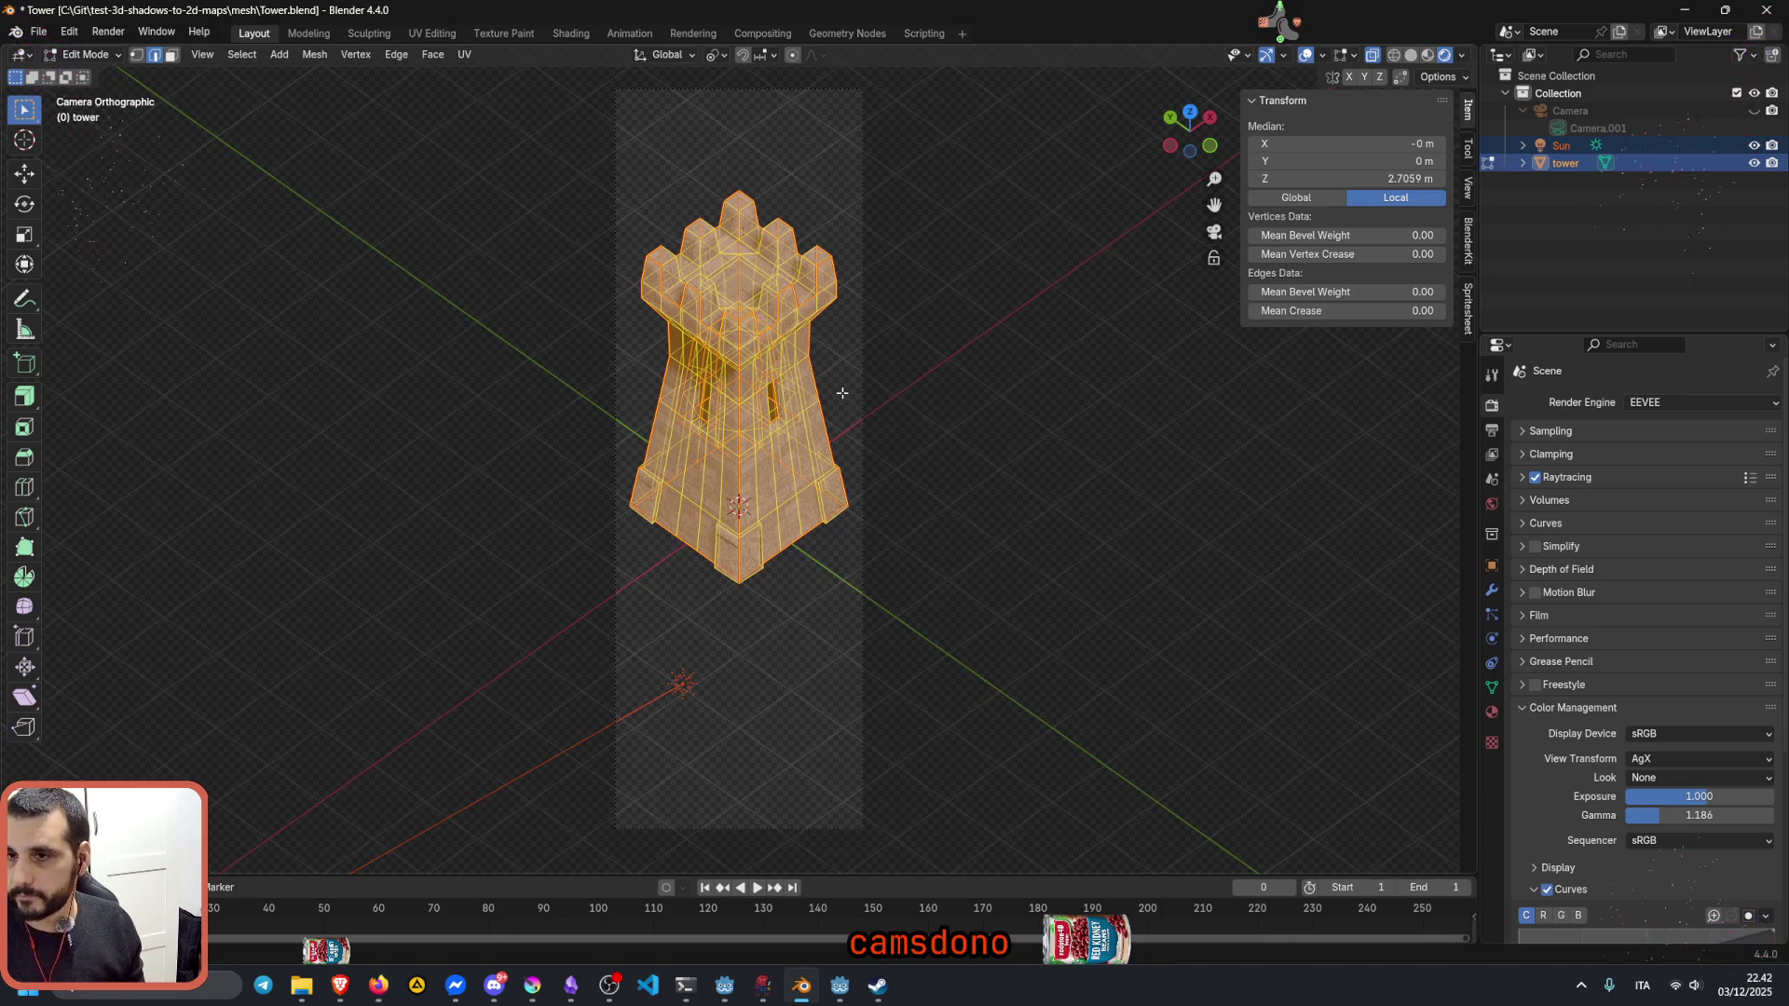
click(791, 442)
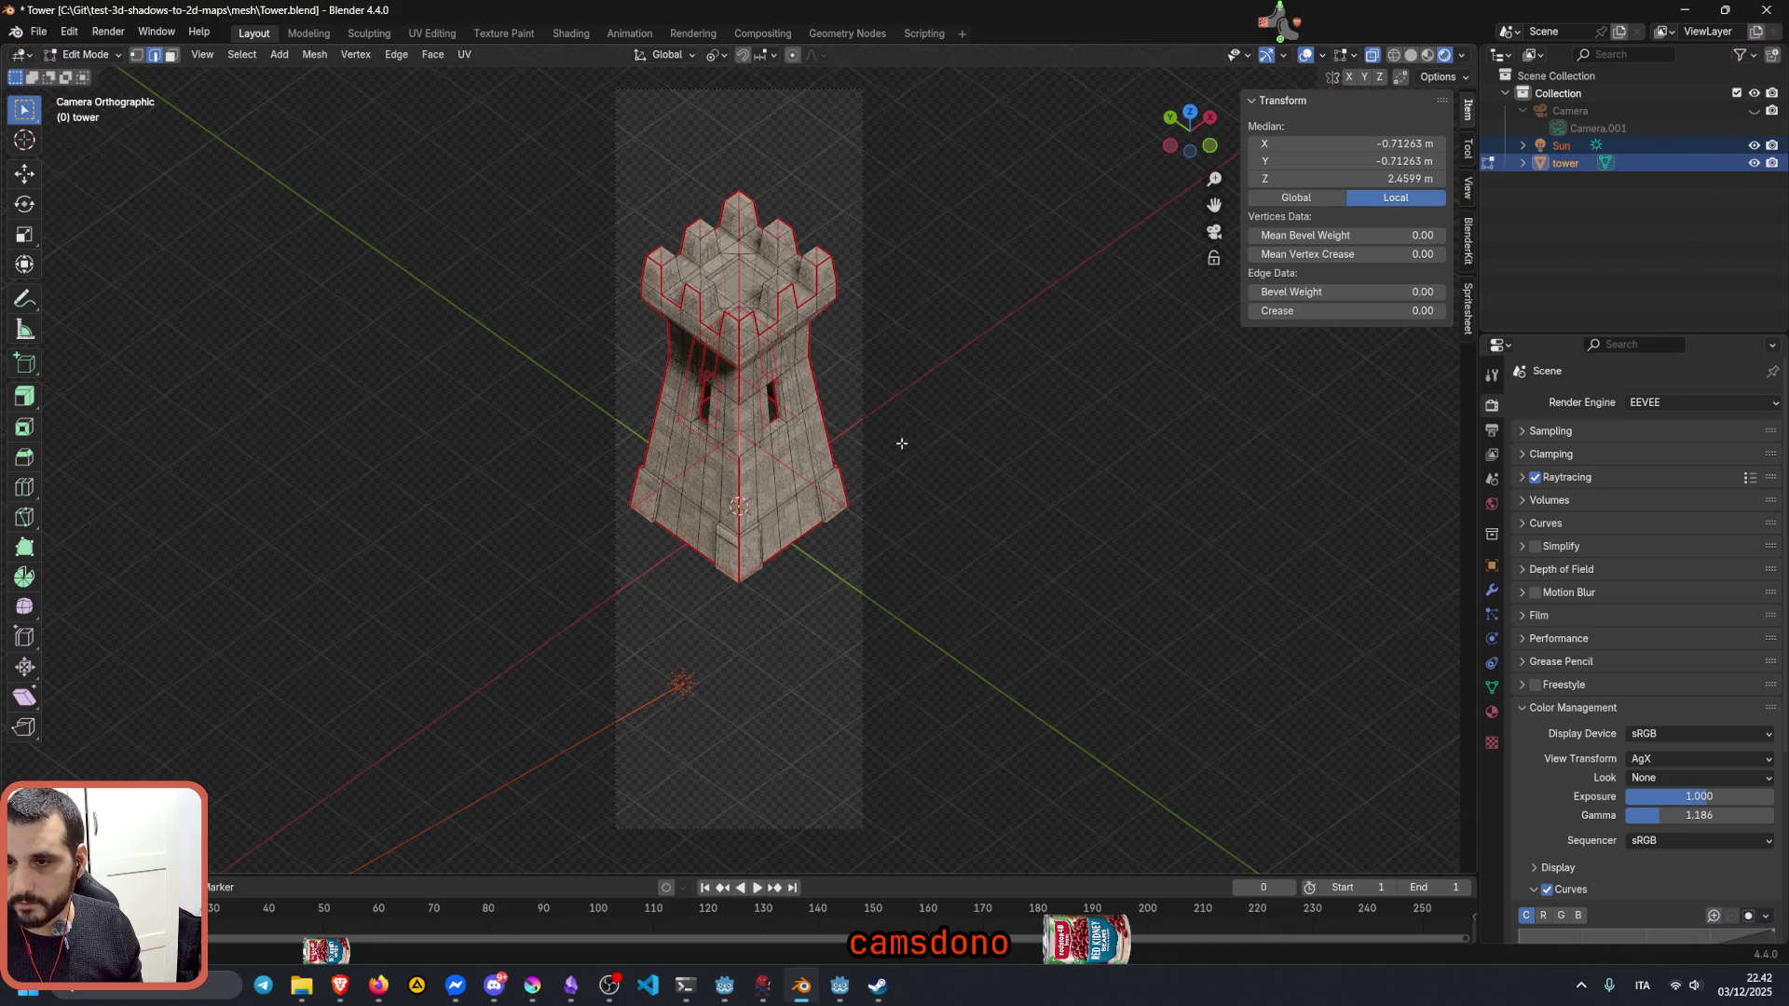
mouse_move(902, 446)
middle_down()
mouse_move(910, 418)
mouse_move(890, 429)
middle_up()
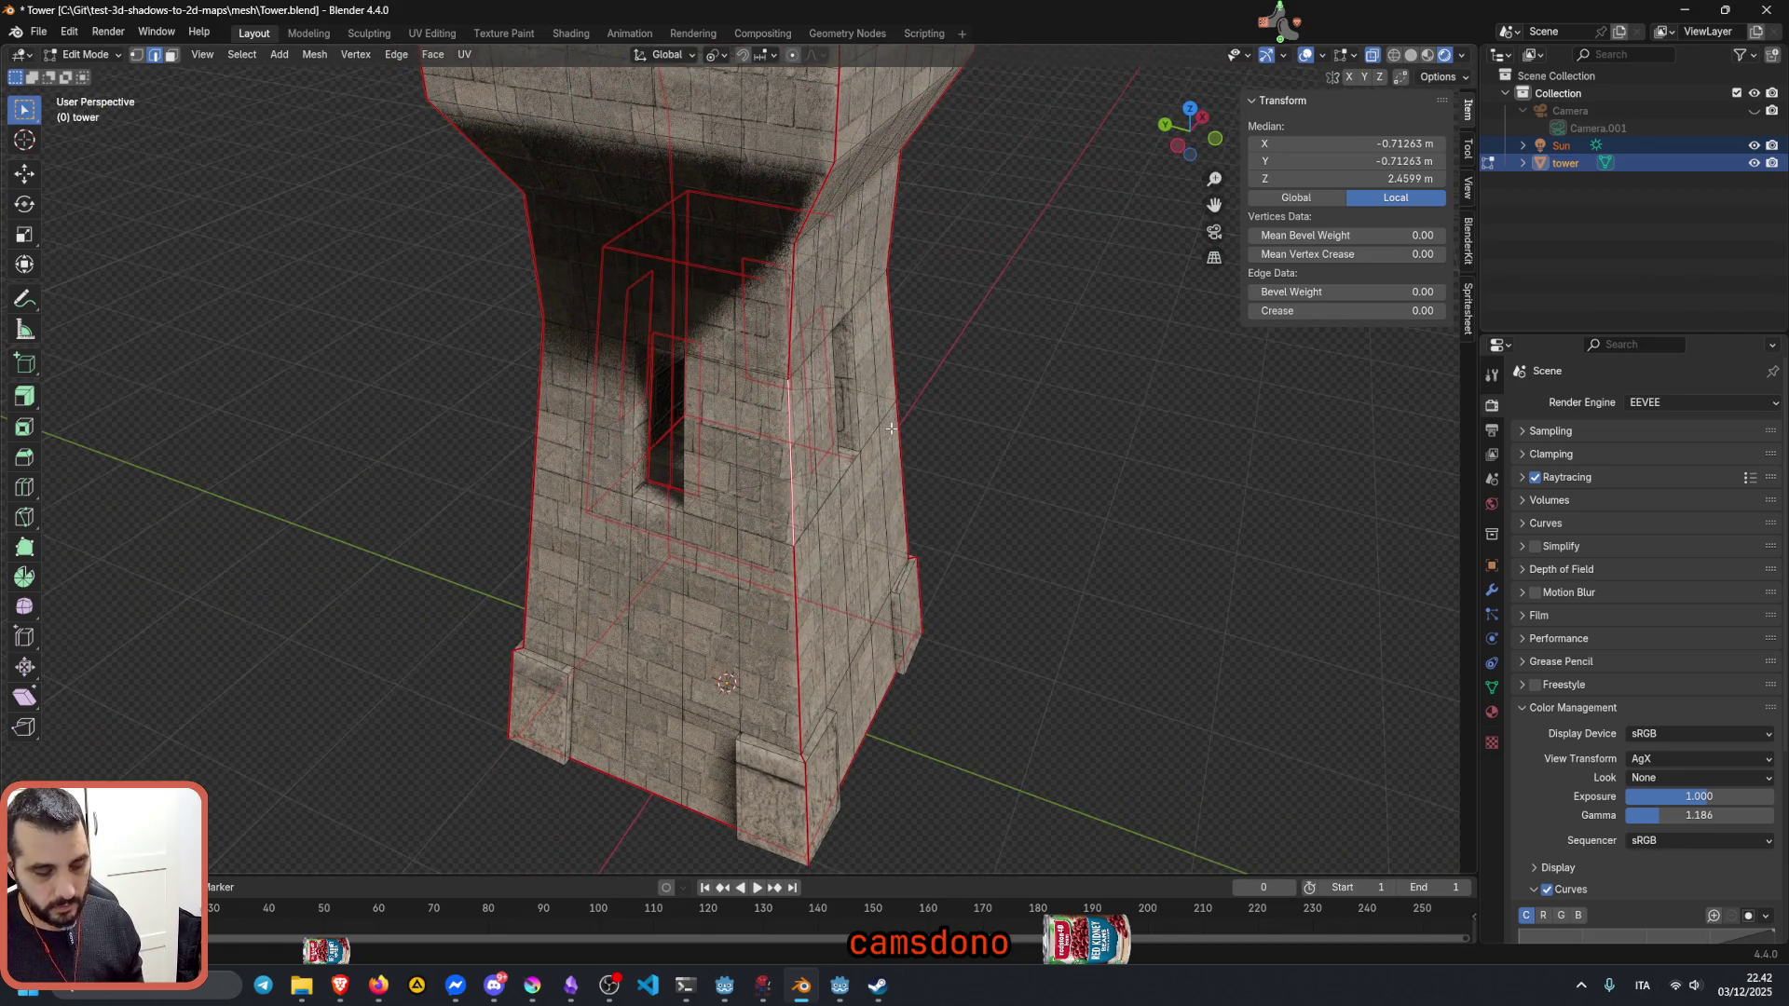
key(F3)
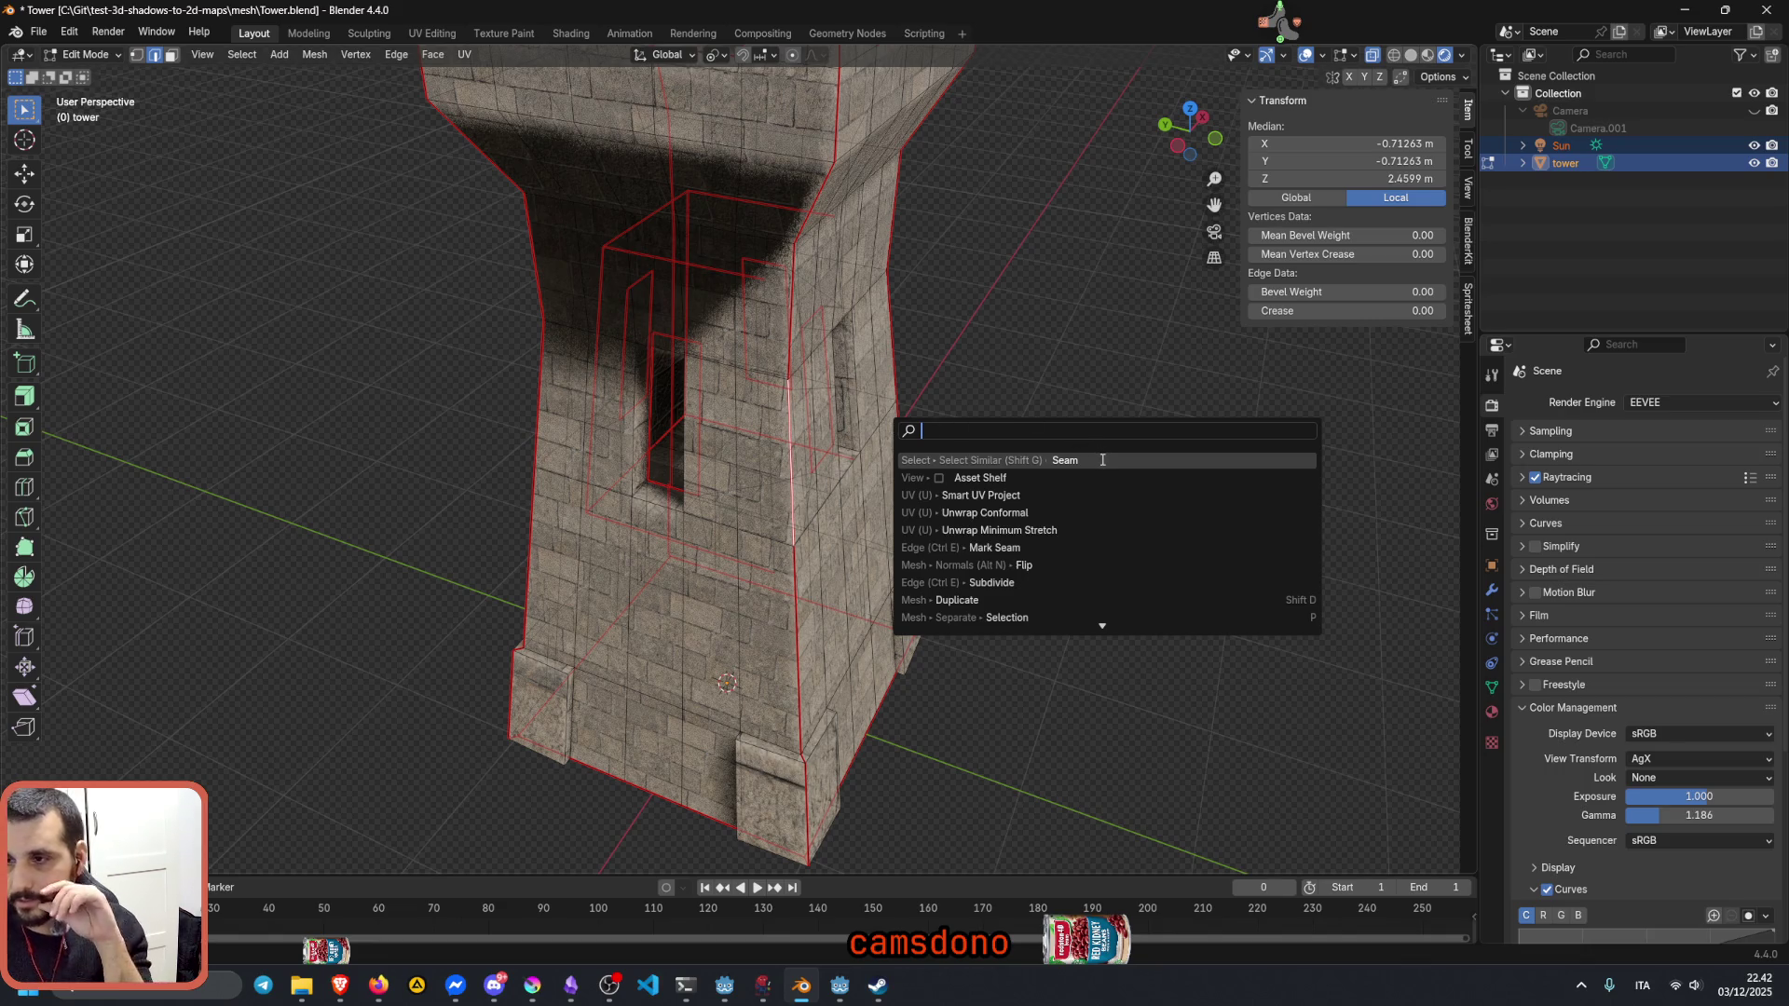
click(1101, 461)
mouse_move(894, 448)
middle_down()
mouse_move(980, 447)
mouse_move(927, 442)
middle_up()
scroll(987, 447, down, 4)
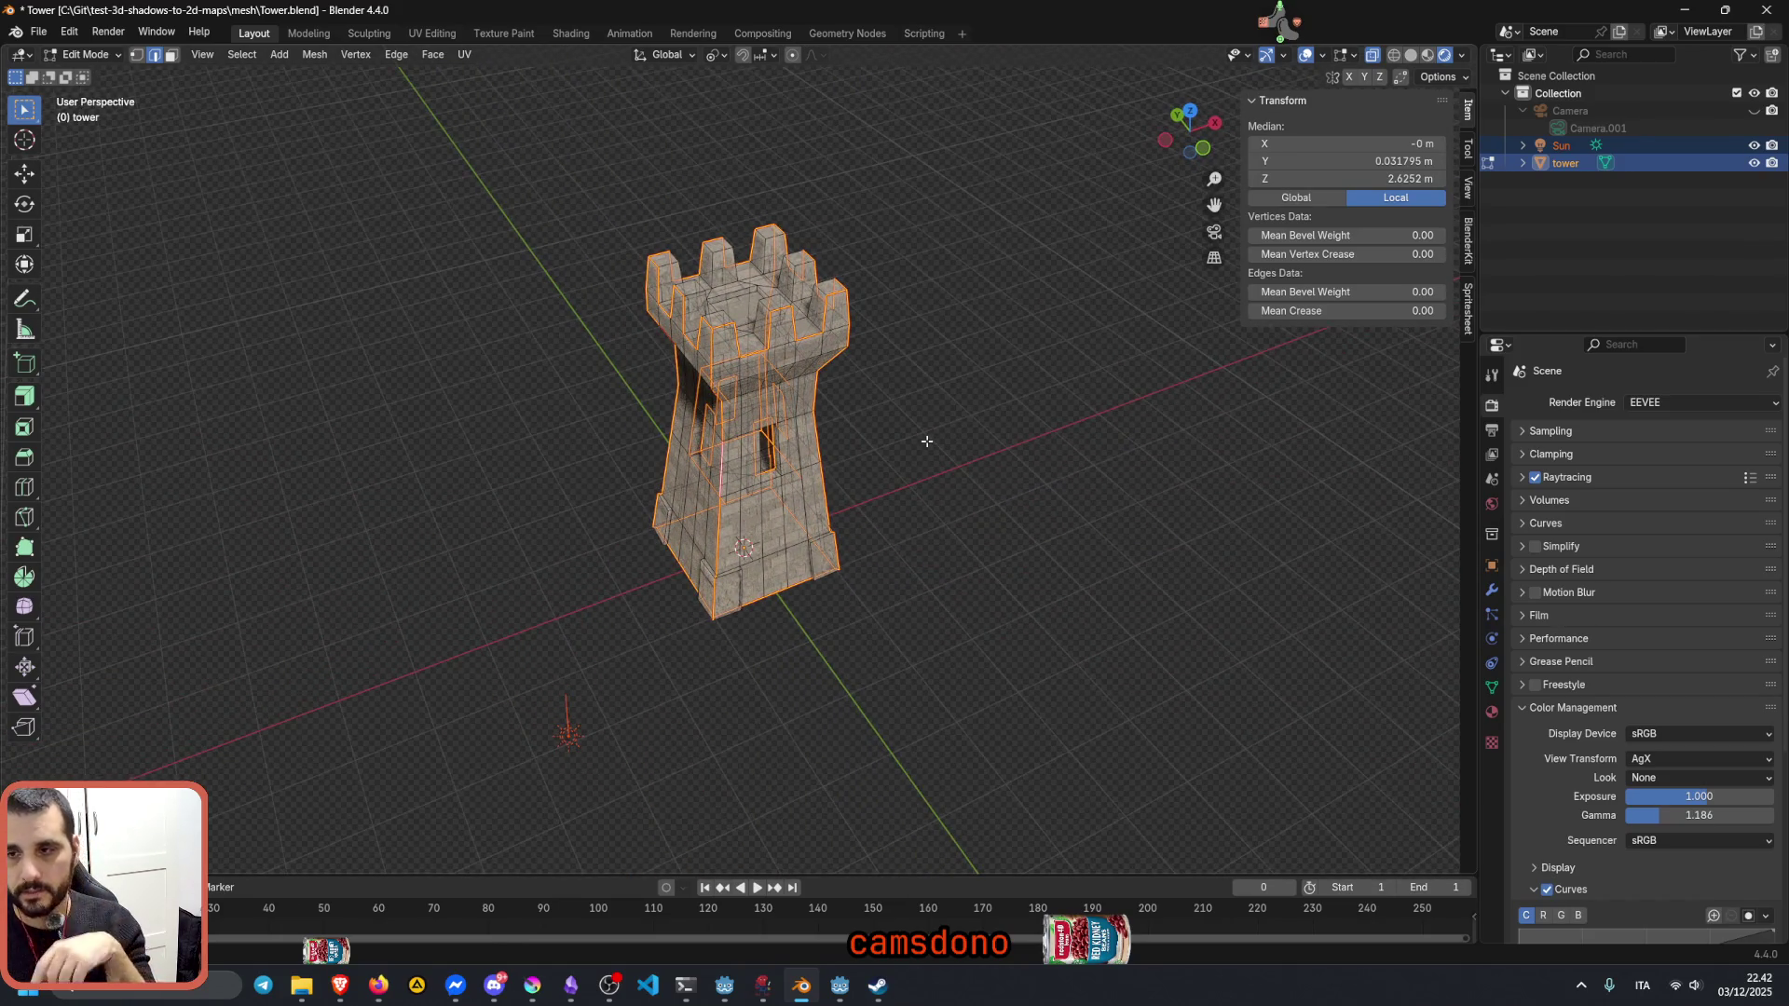
Step: Mark the selected seam edges as sharp via the F3 search
key(F3)
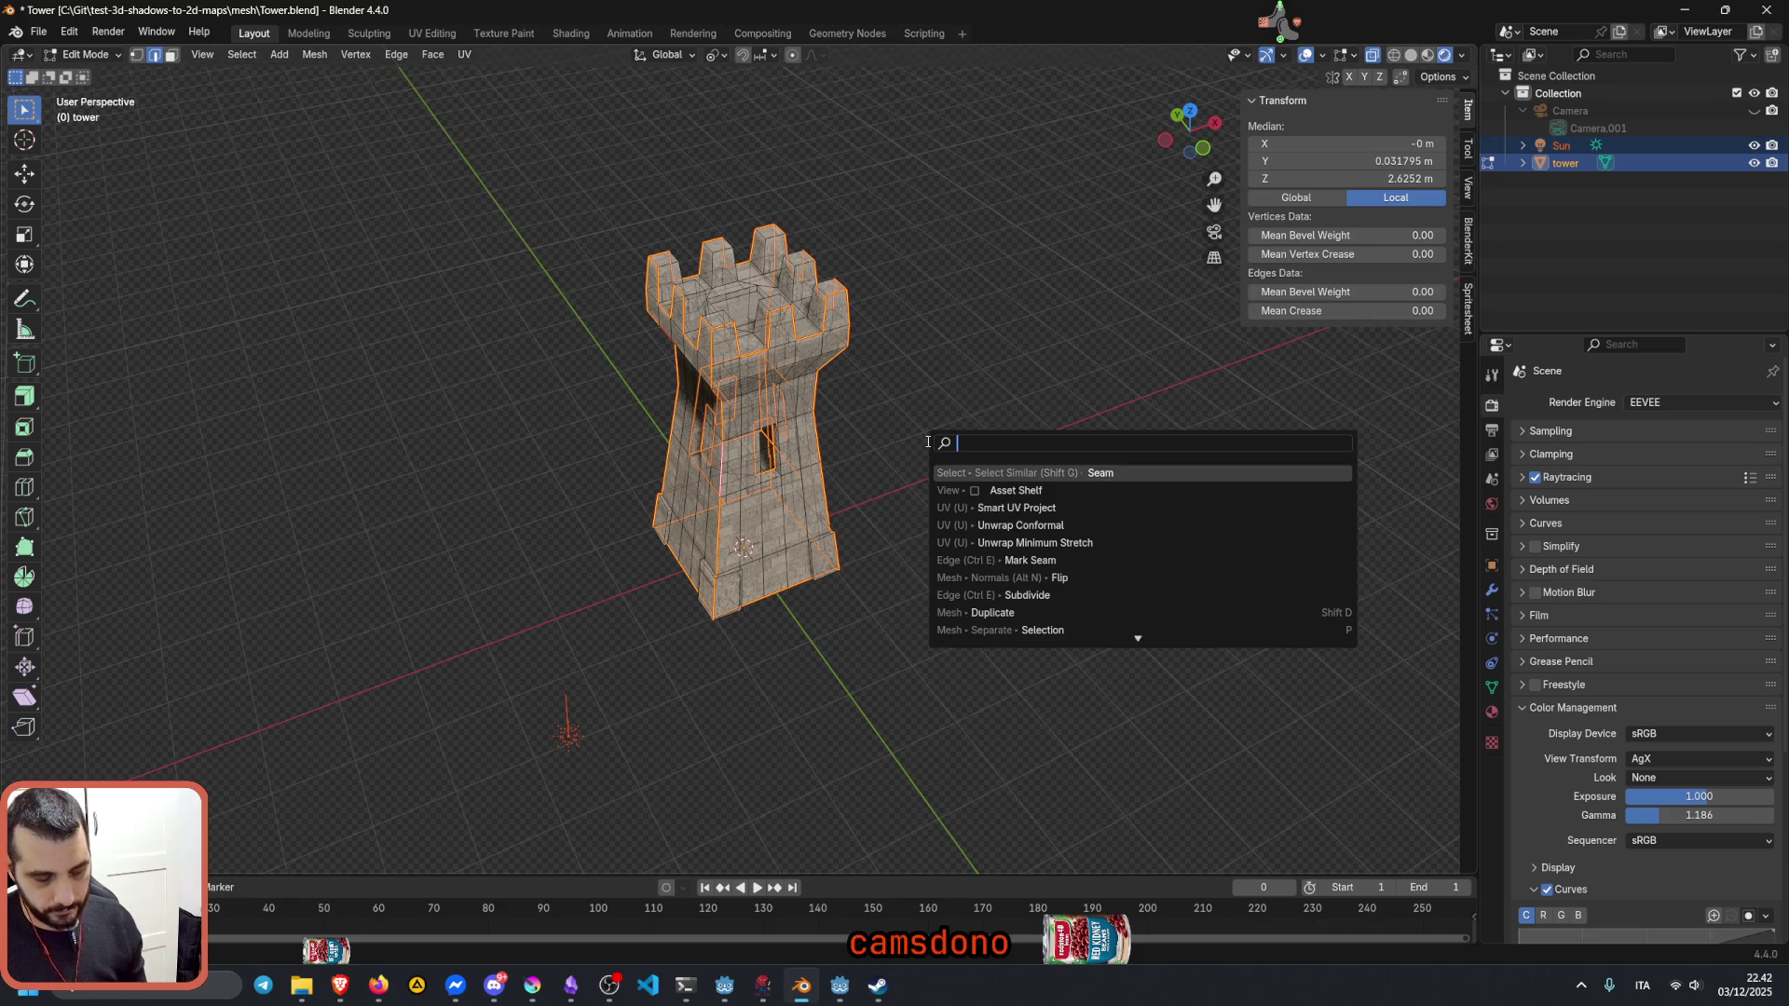
text(e)
key(BackSpace)
text(h)
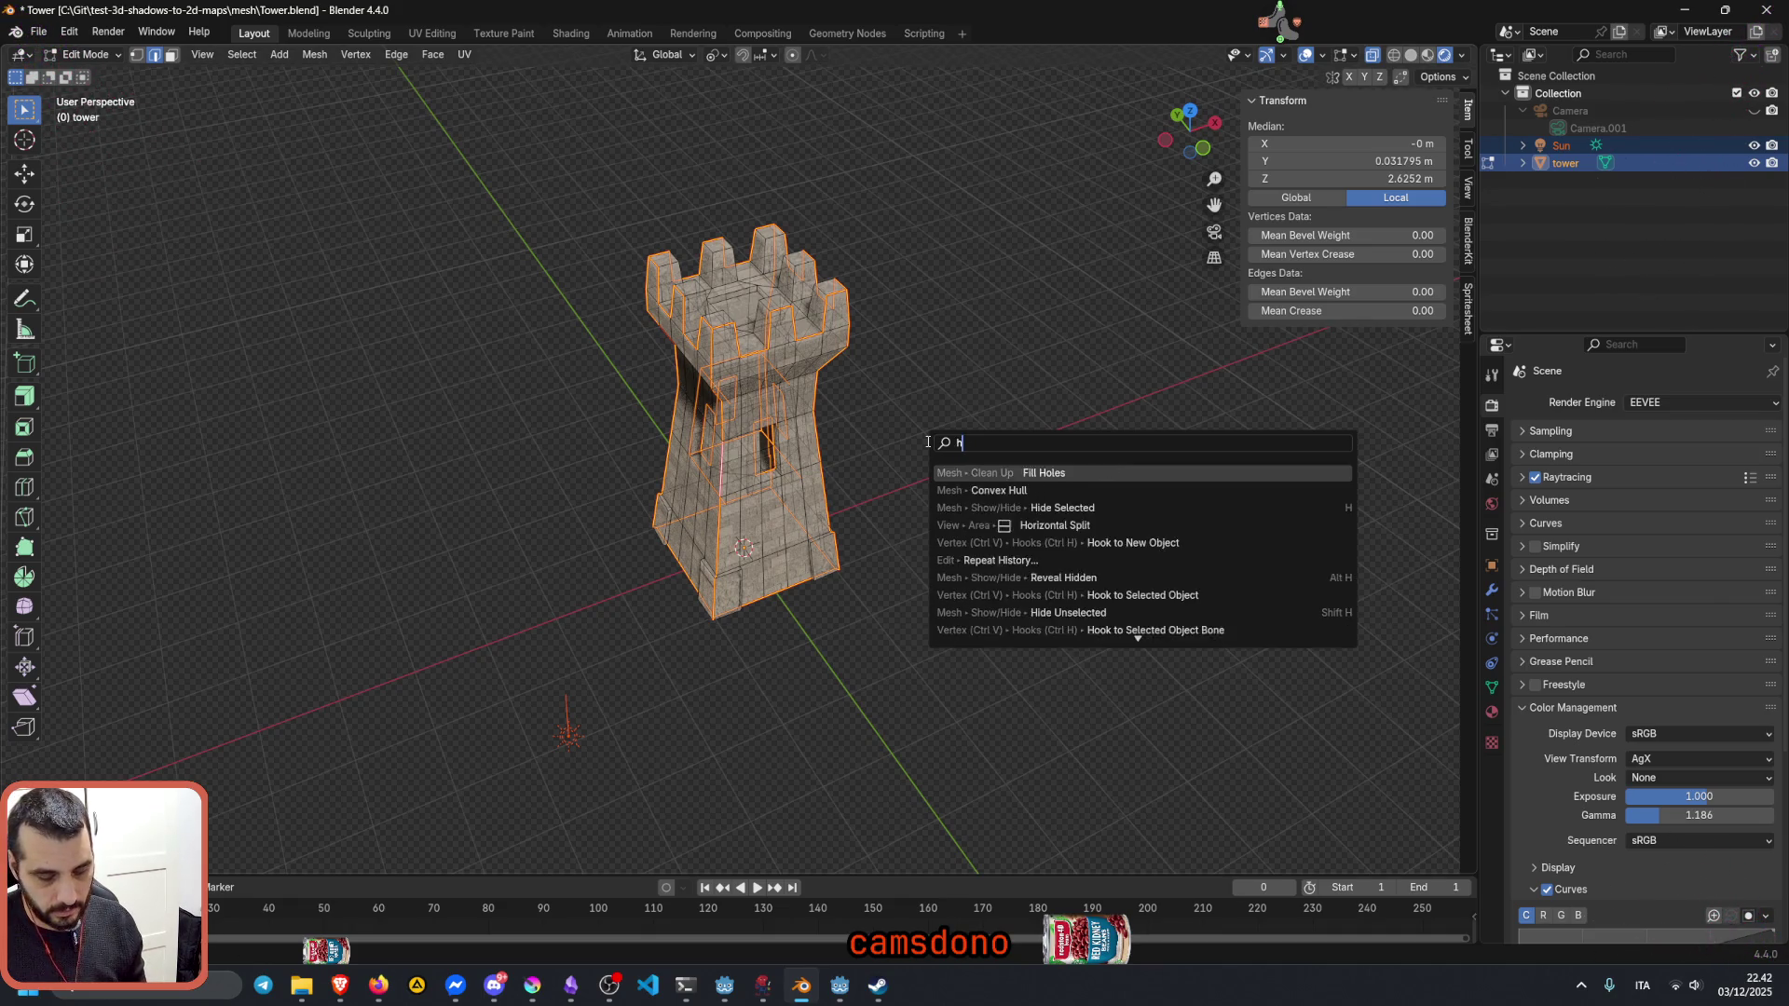
text(ard)
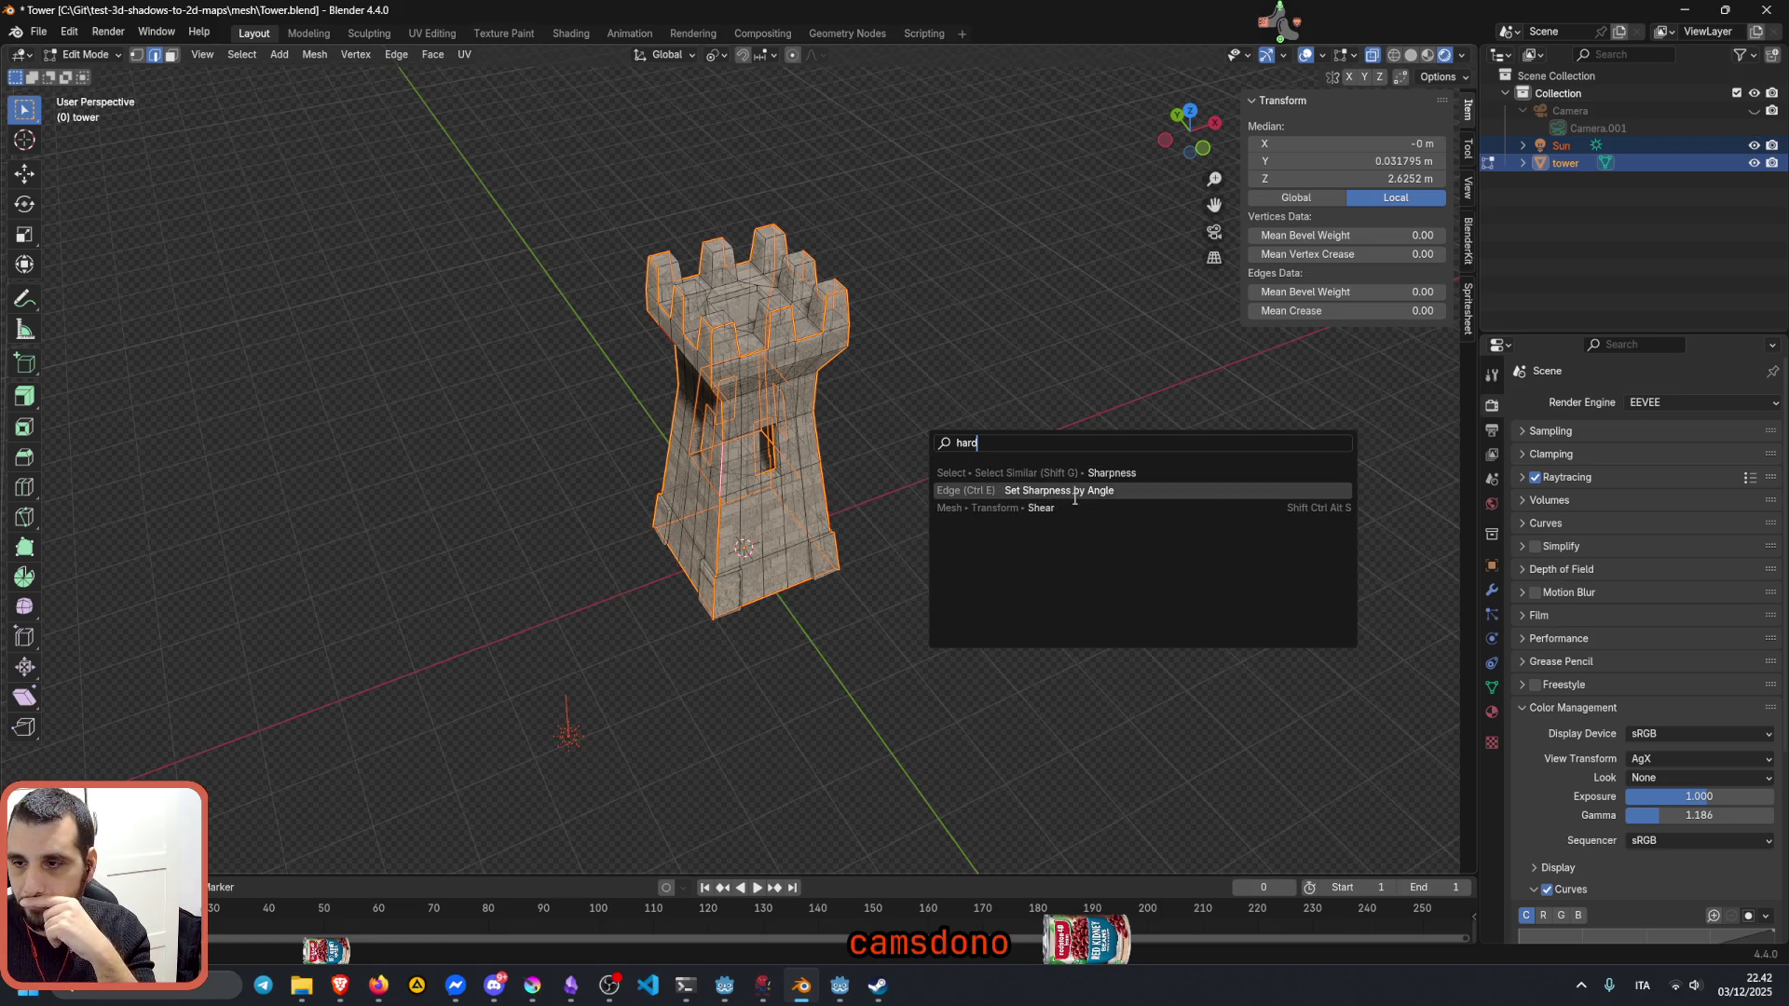
key(BackSpace)
key(BackSpace)
key(BackSpace)
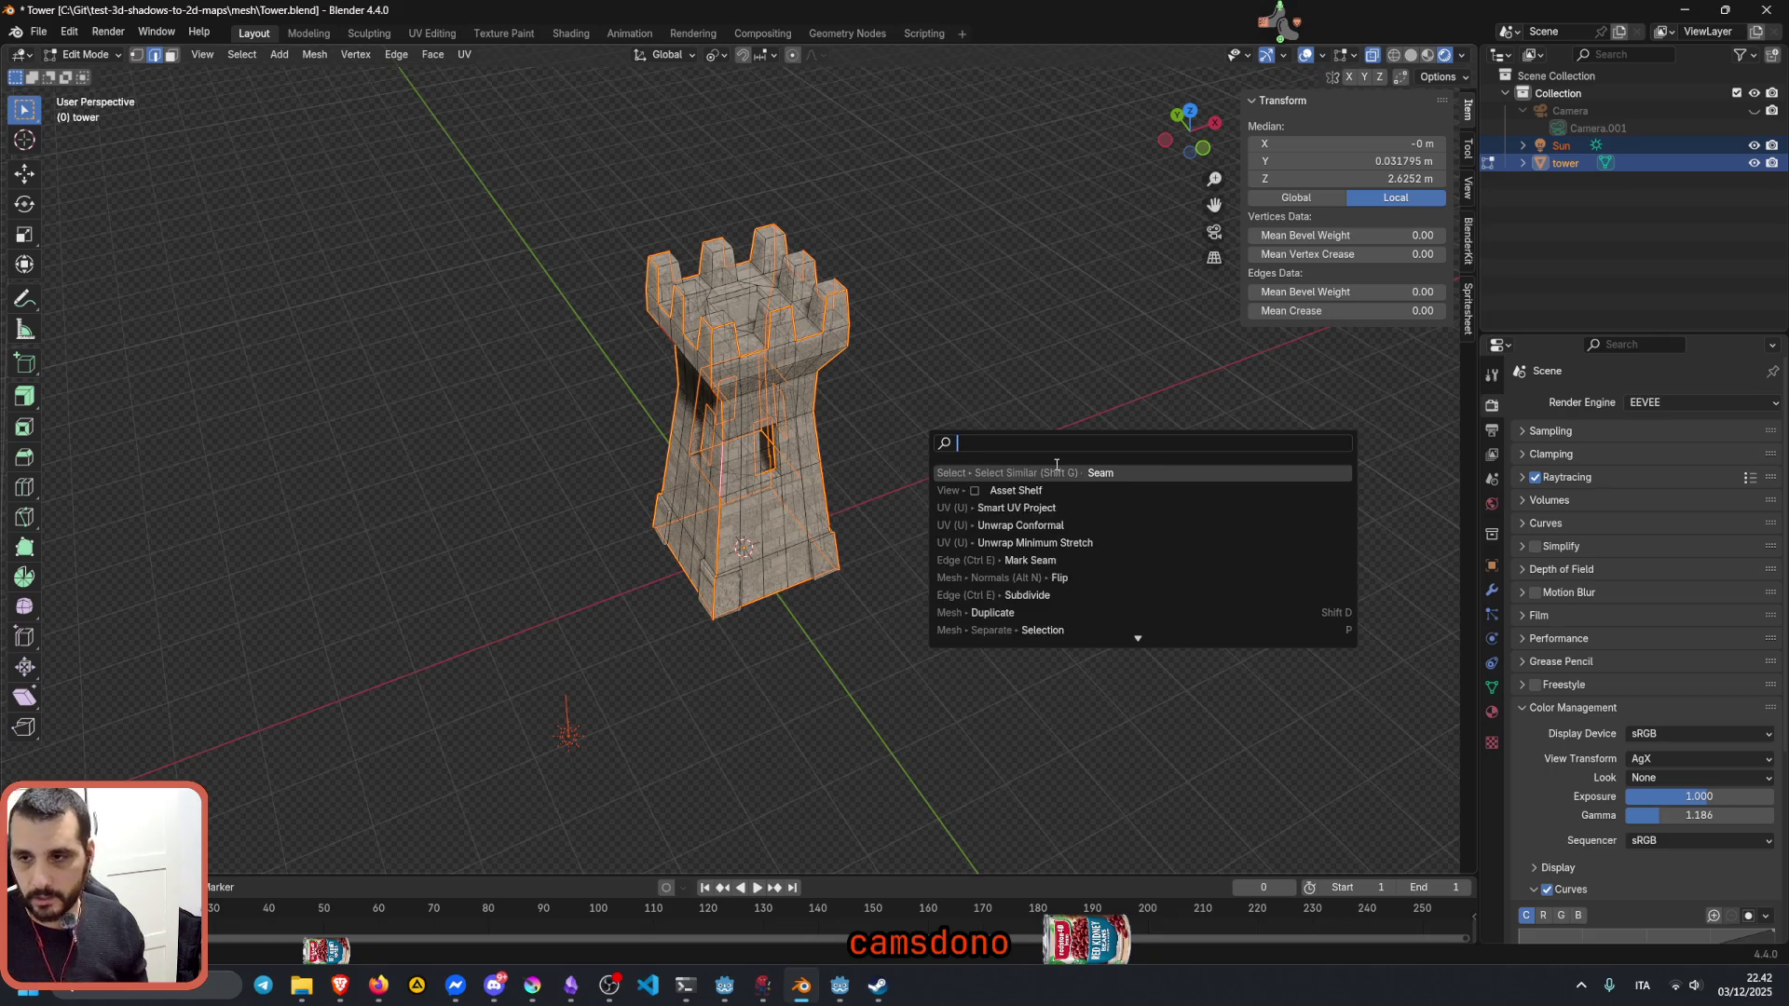
text(edge)
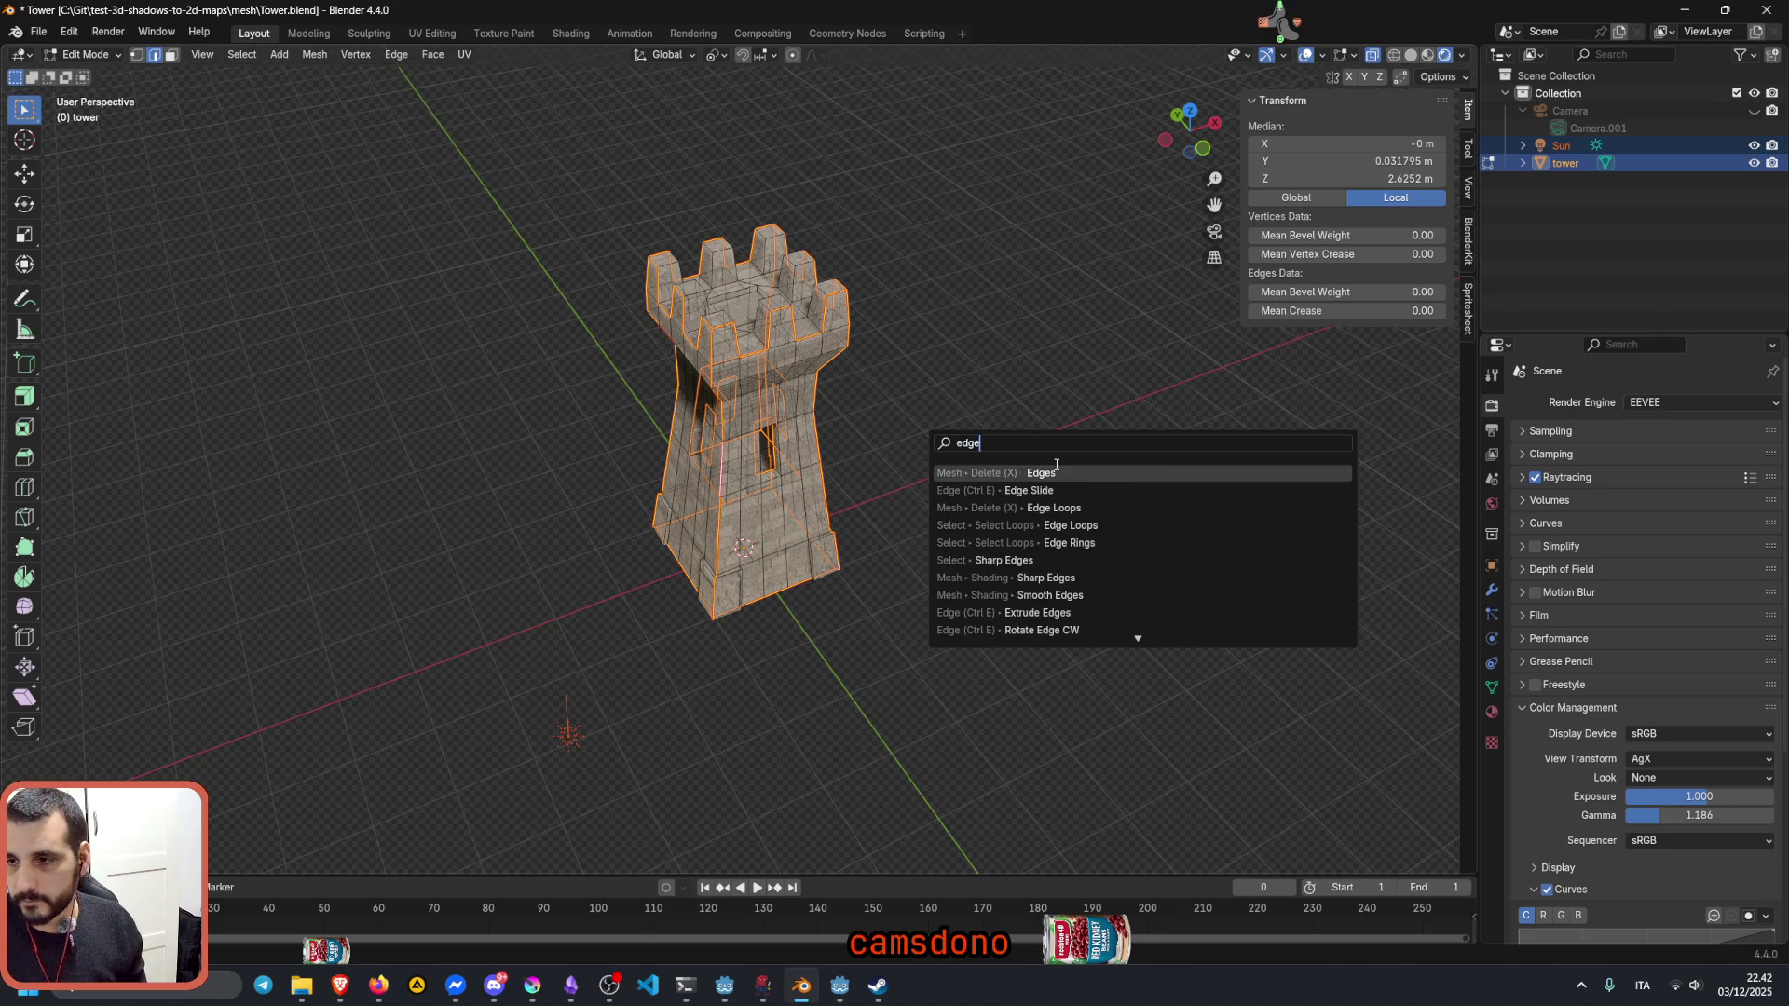
text(s)
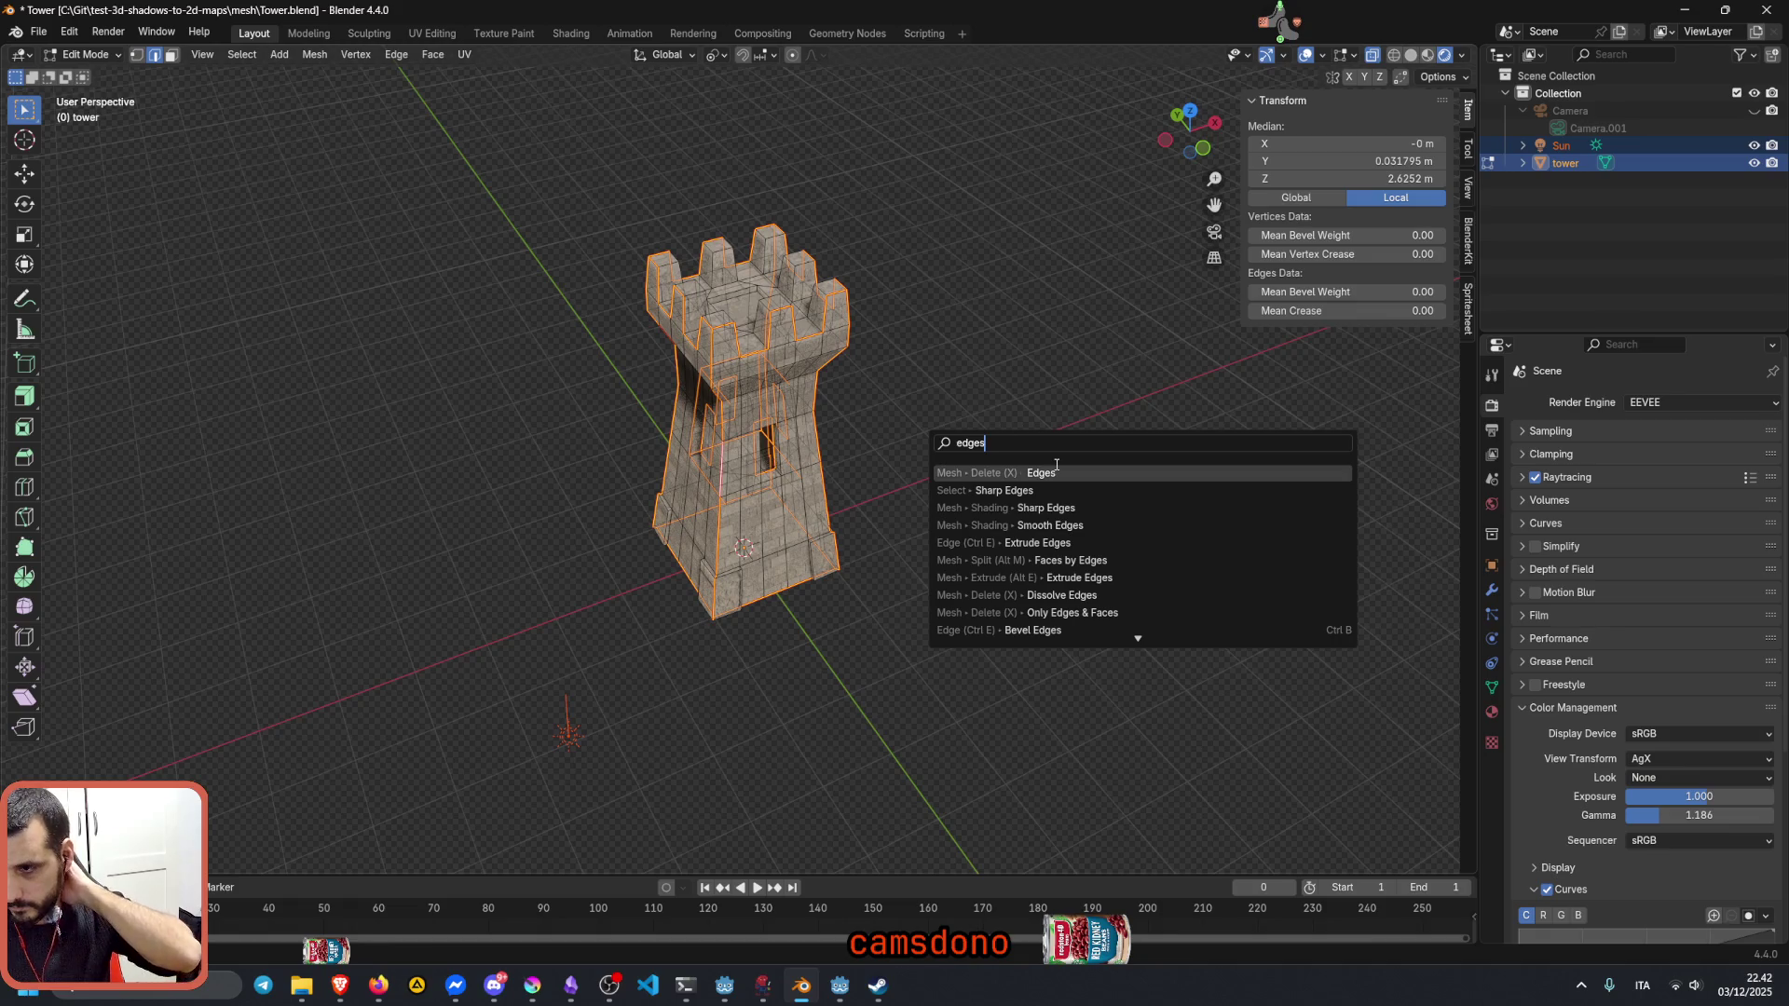
scroll(1071, 559, down, 2)
scroll(1072, 559, down, 3)
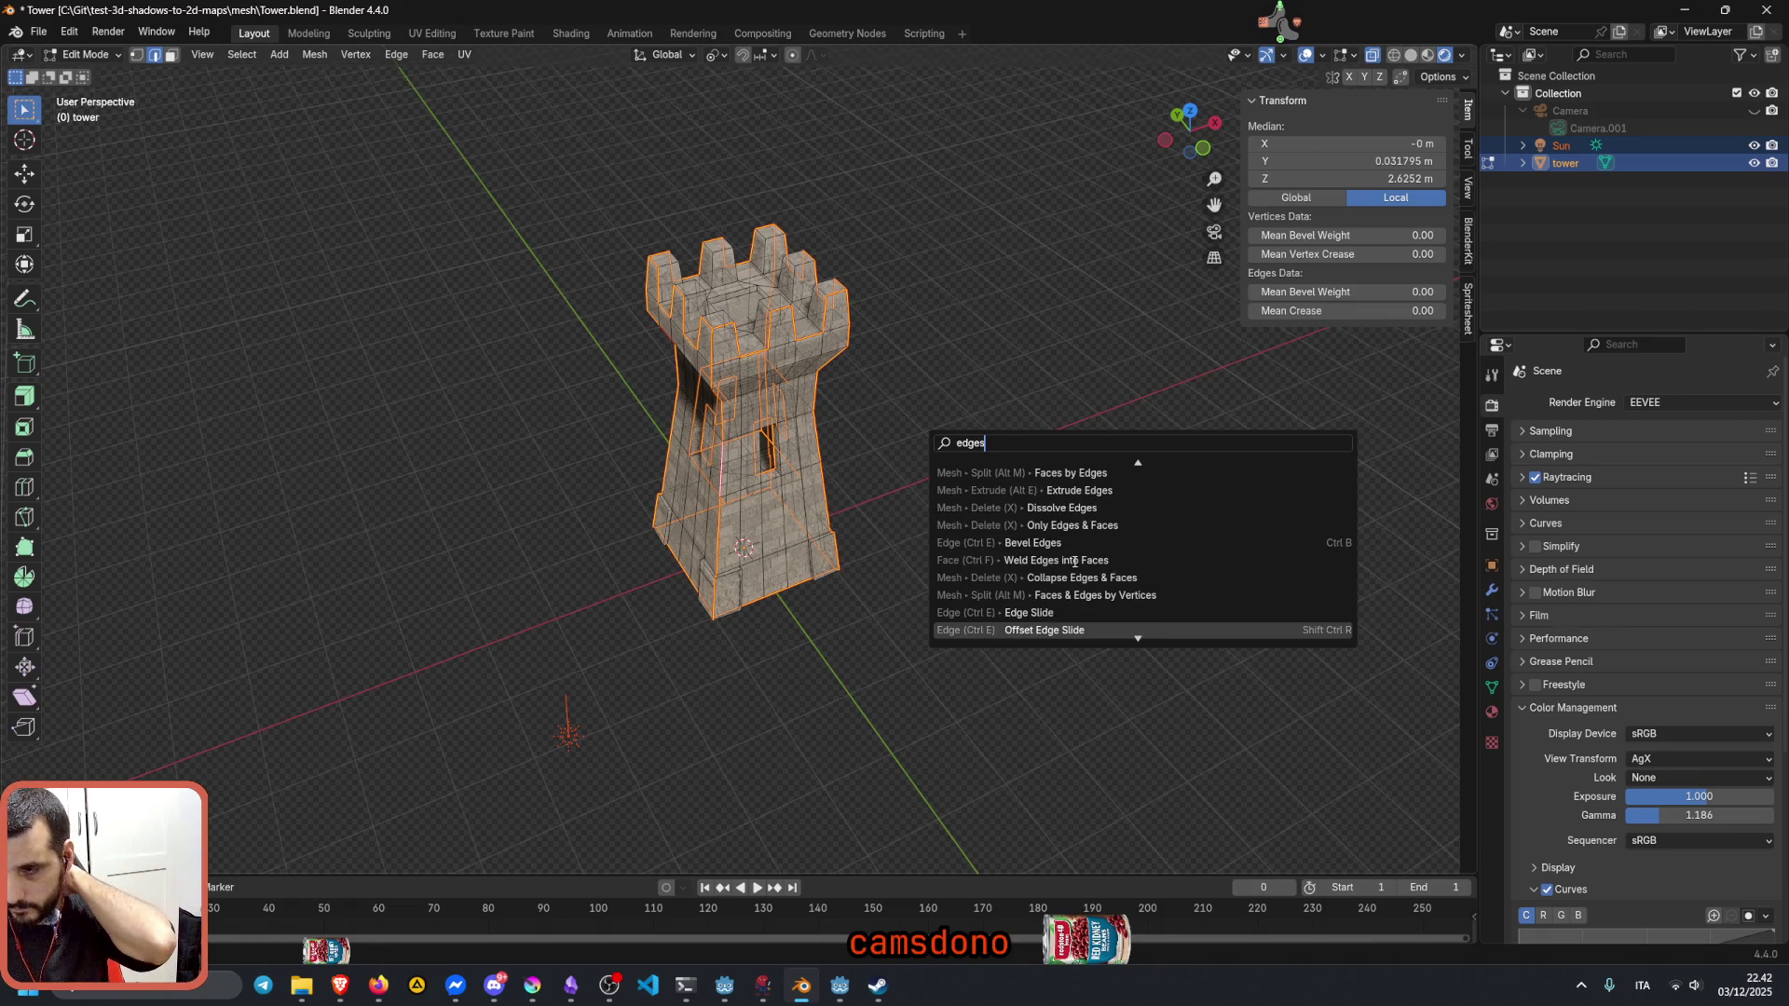
scroll(1074, 562, down, 2)
scroll(1073, 562, down, 2)
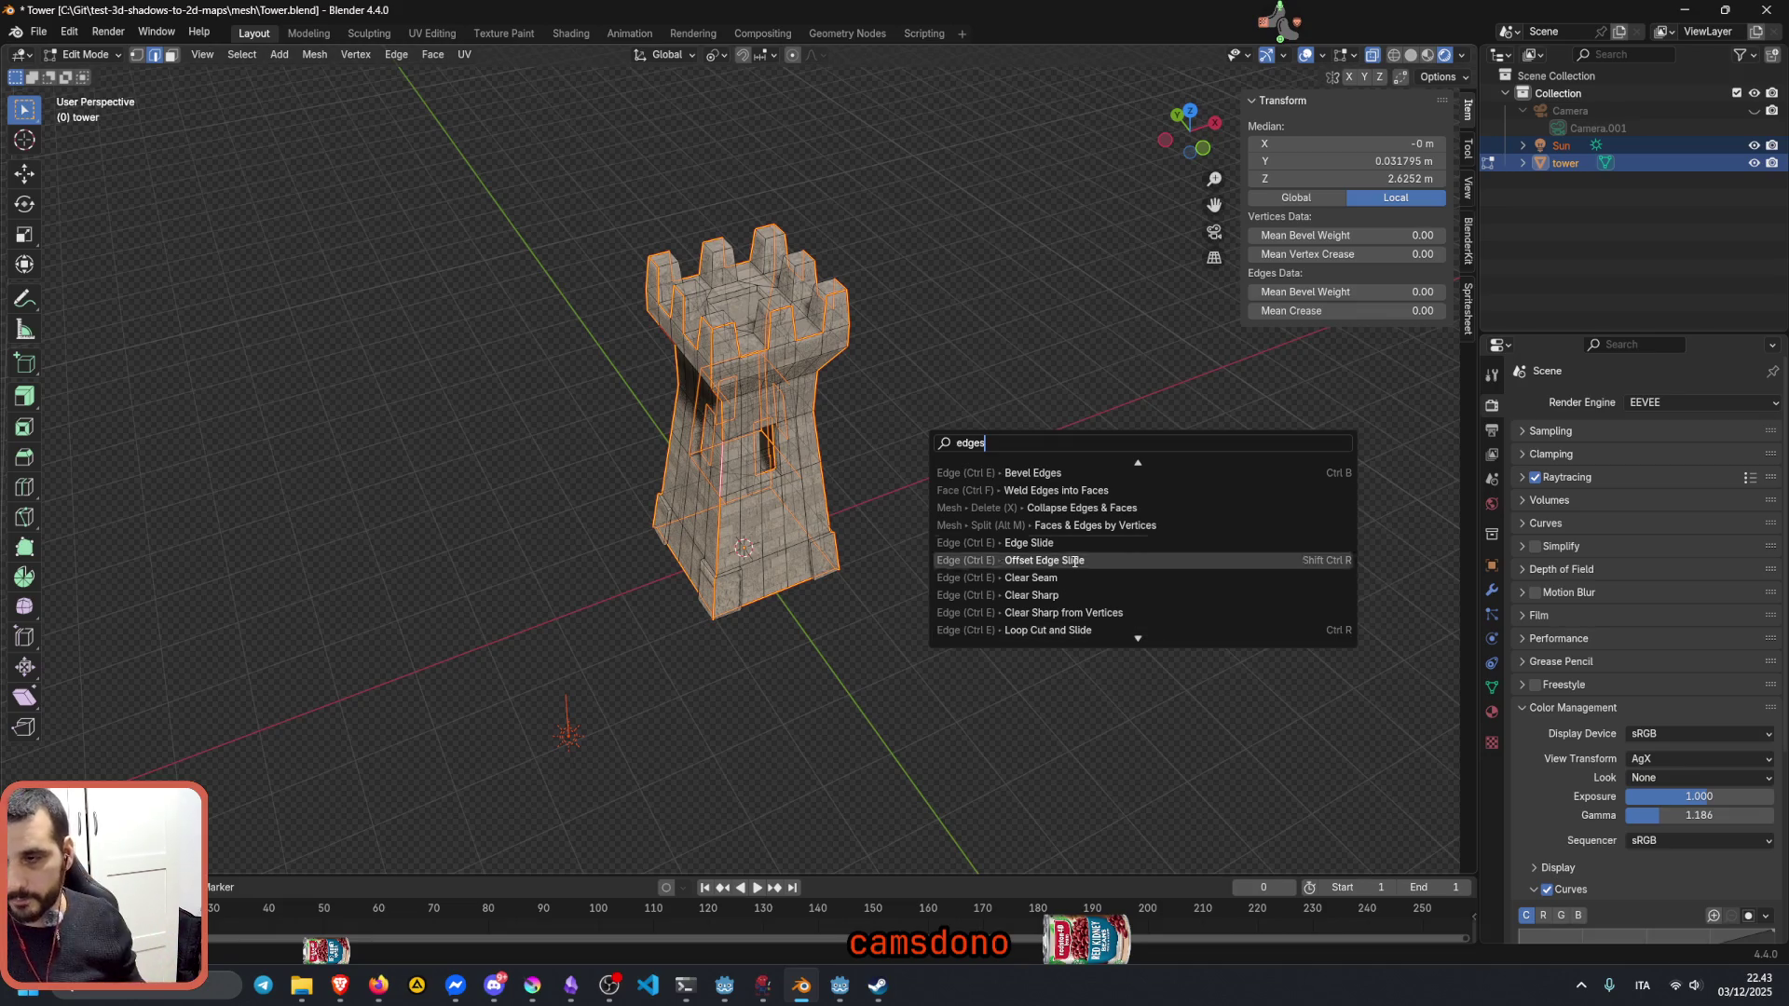
key(BackSpace)
key(BackSpace)
key(BackSpace)
text(sharp)
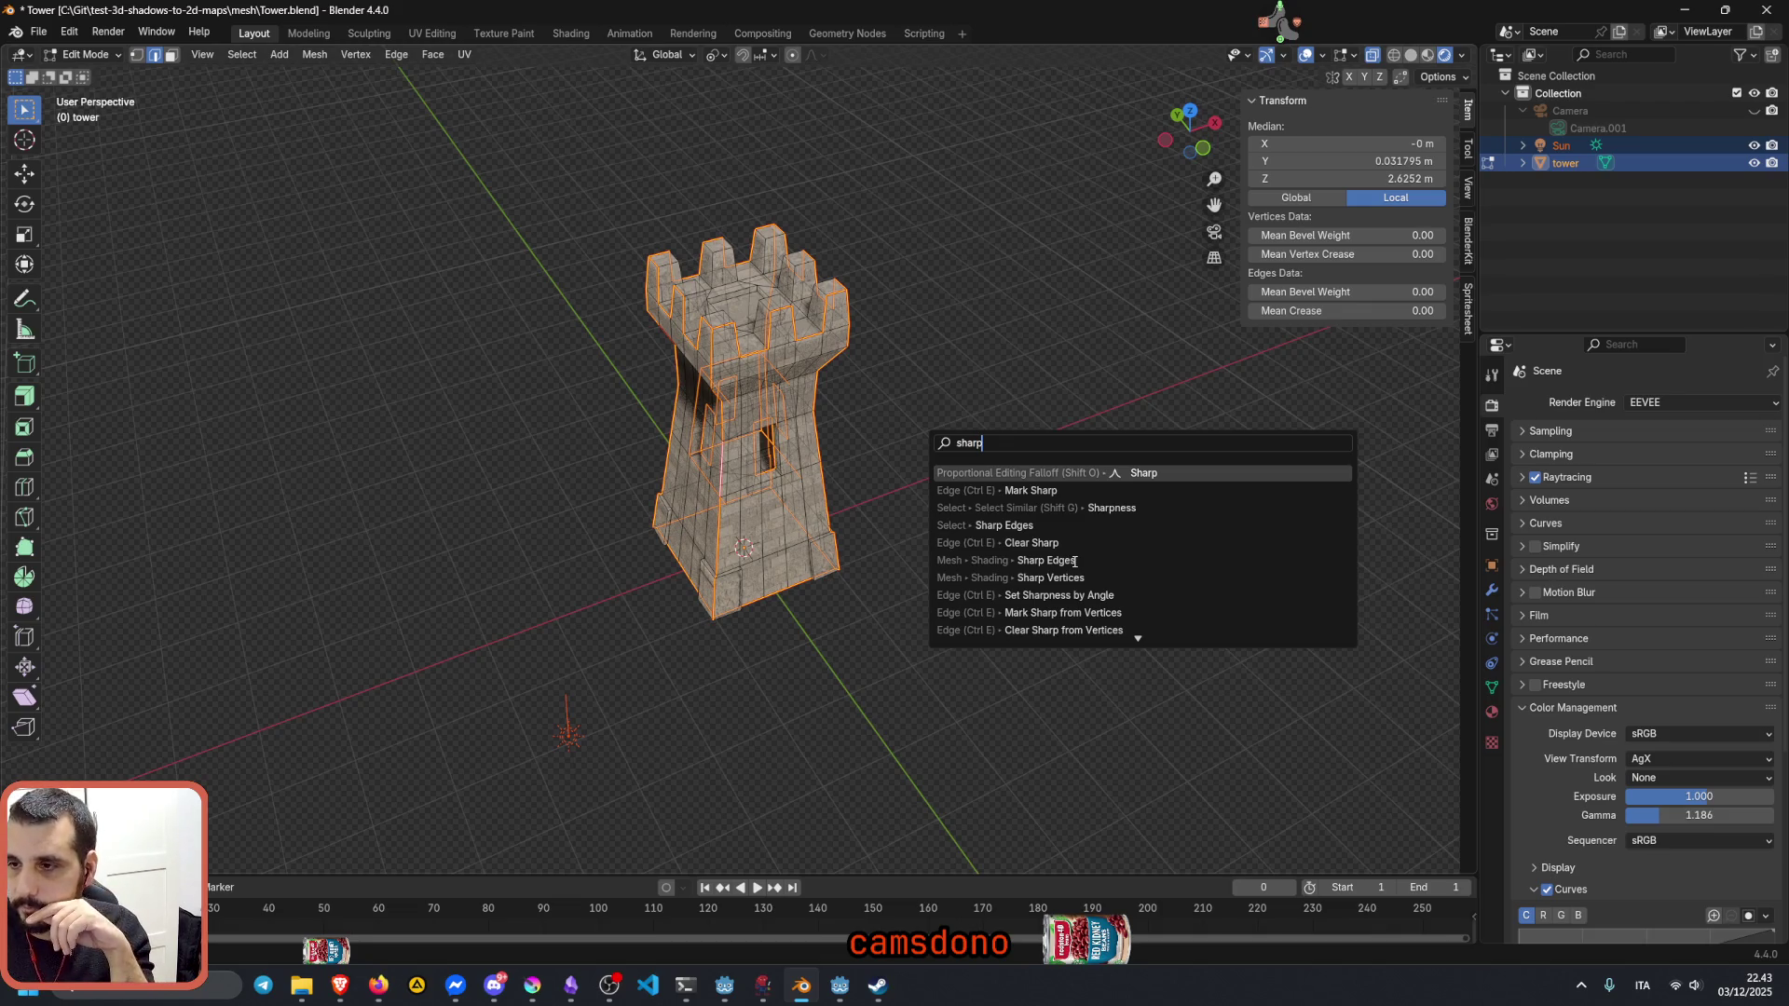
click(1102, 494)
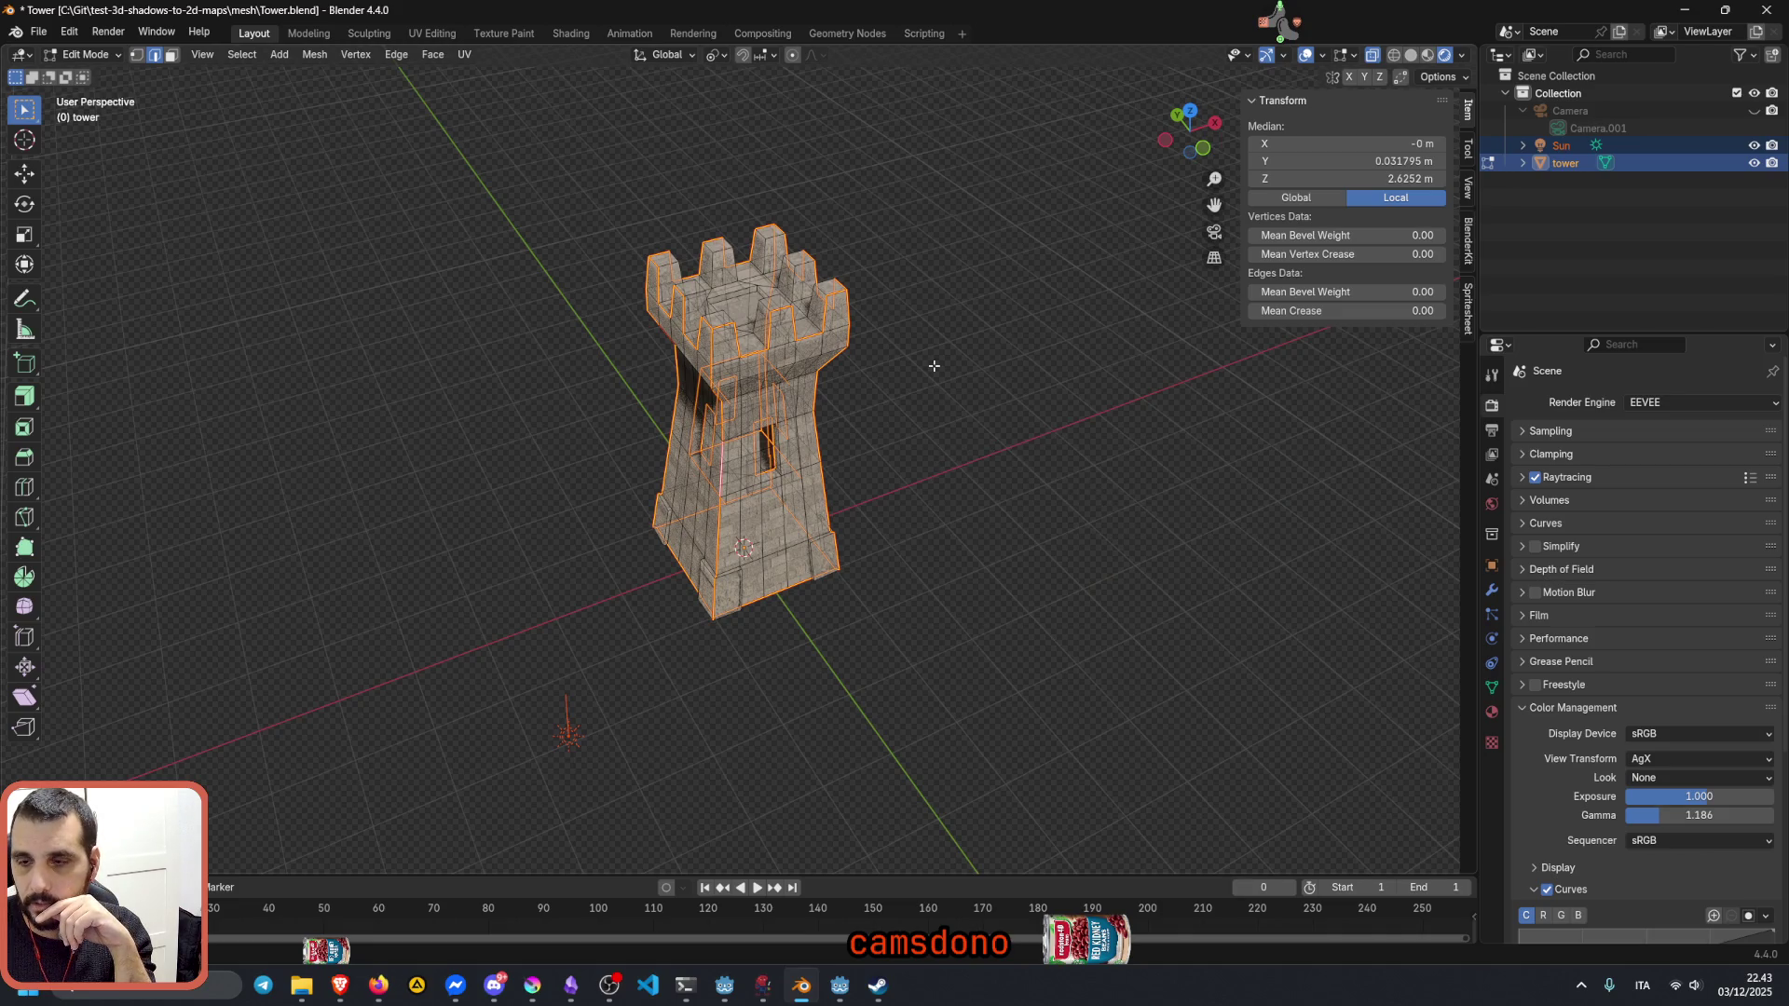
Step: View the tower through the scene camera, deselect everything and return to Object Mode
click(1214, 232)
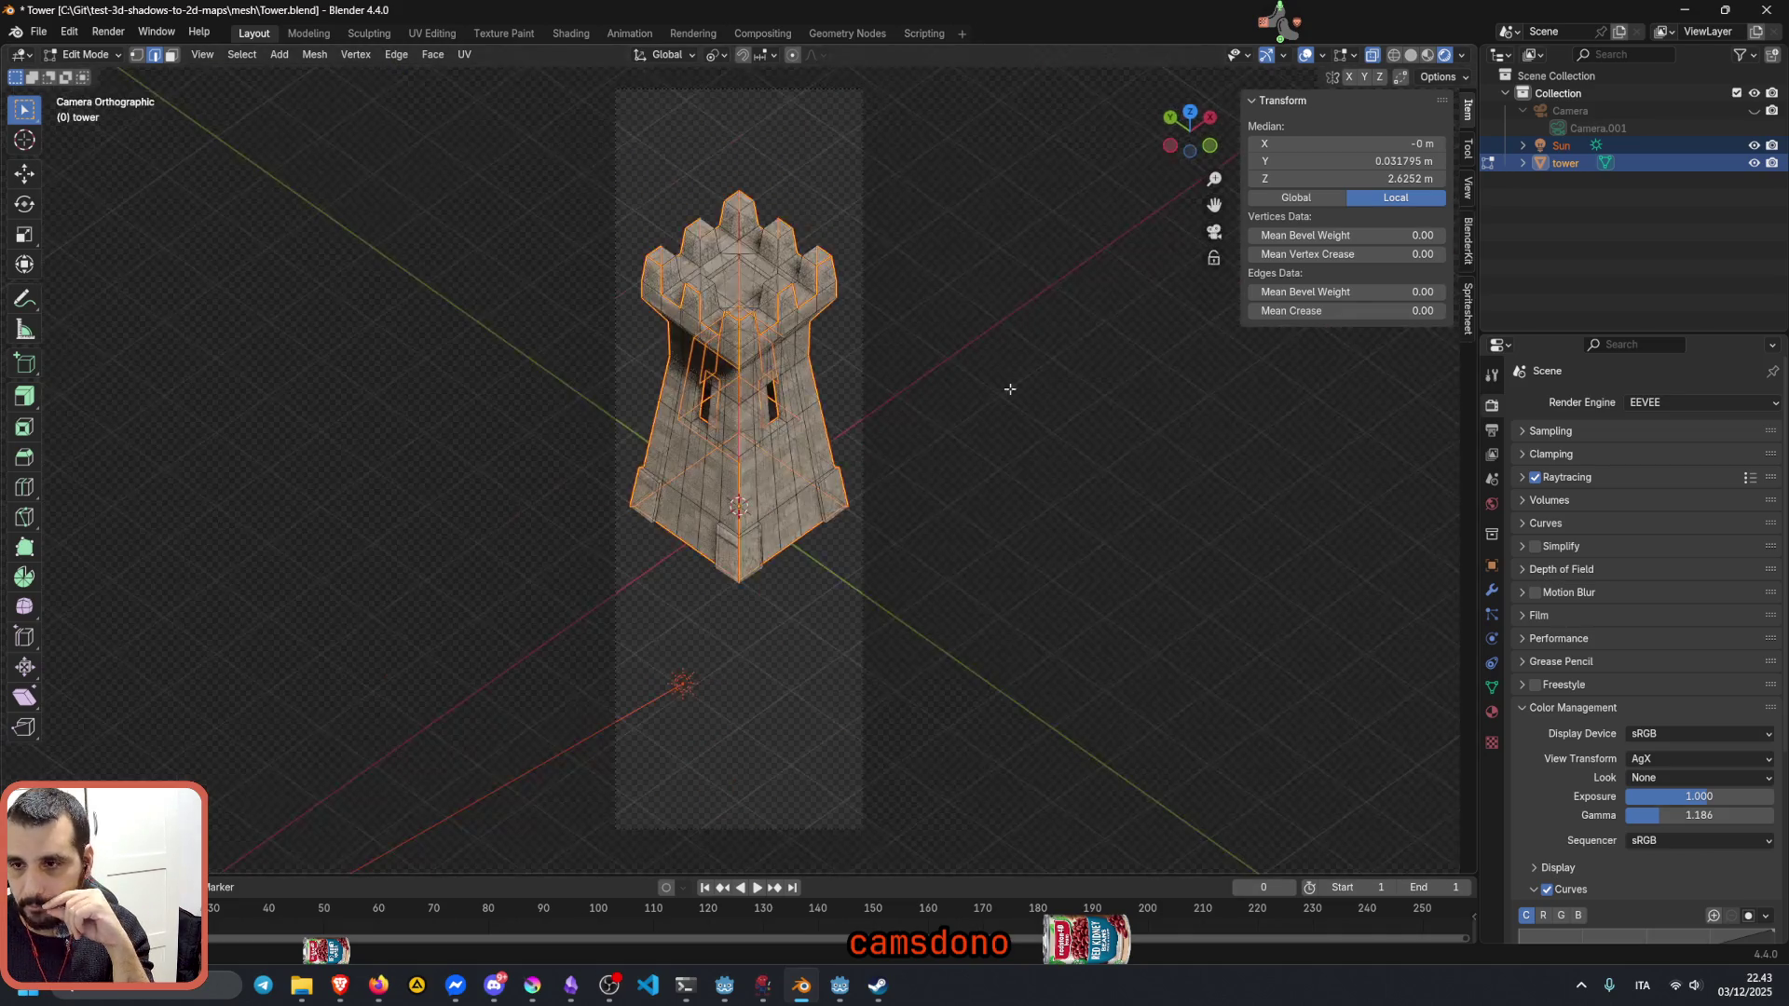
click(925, 445)
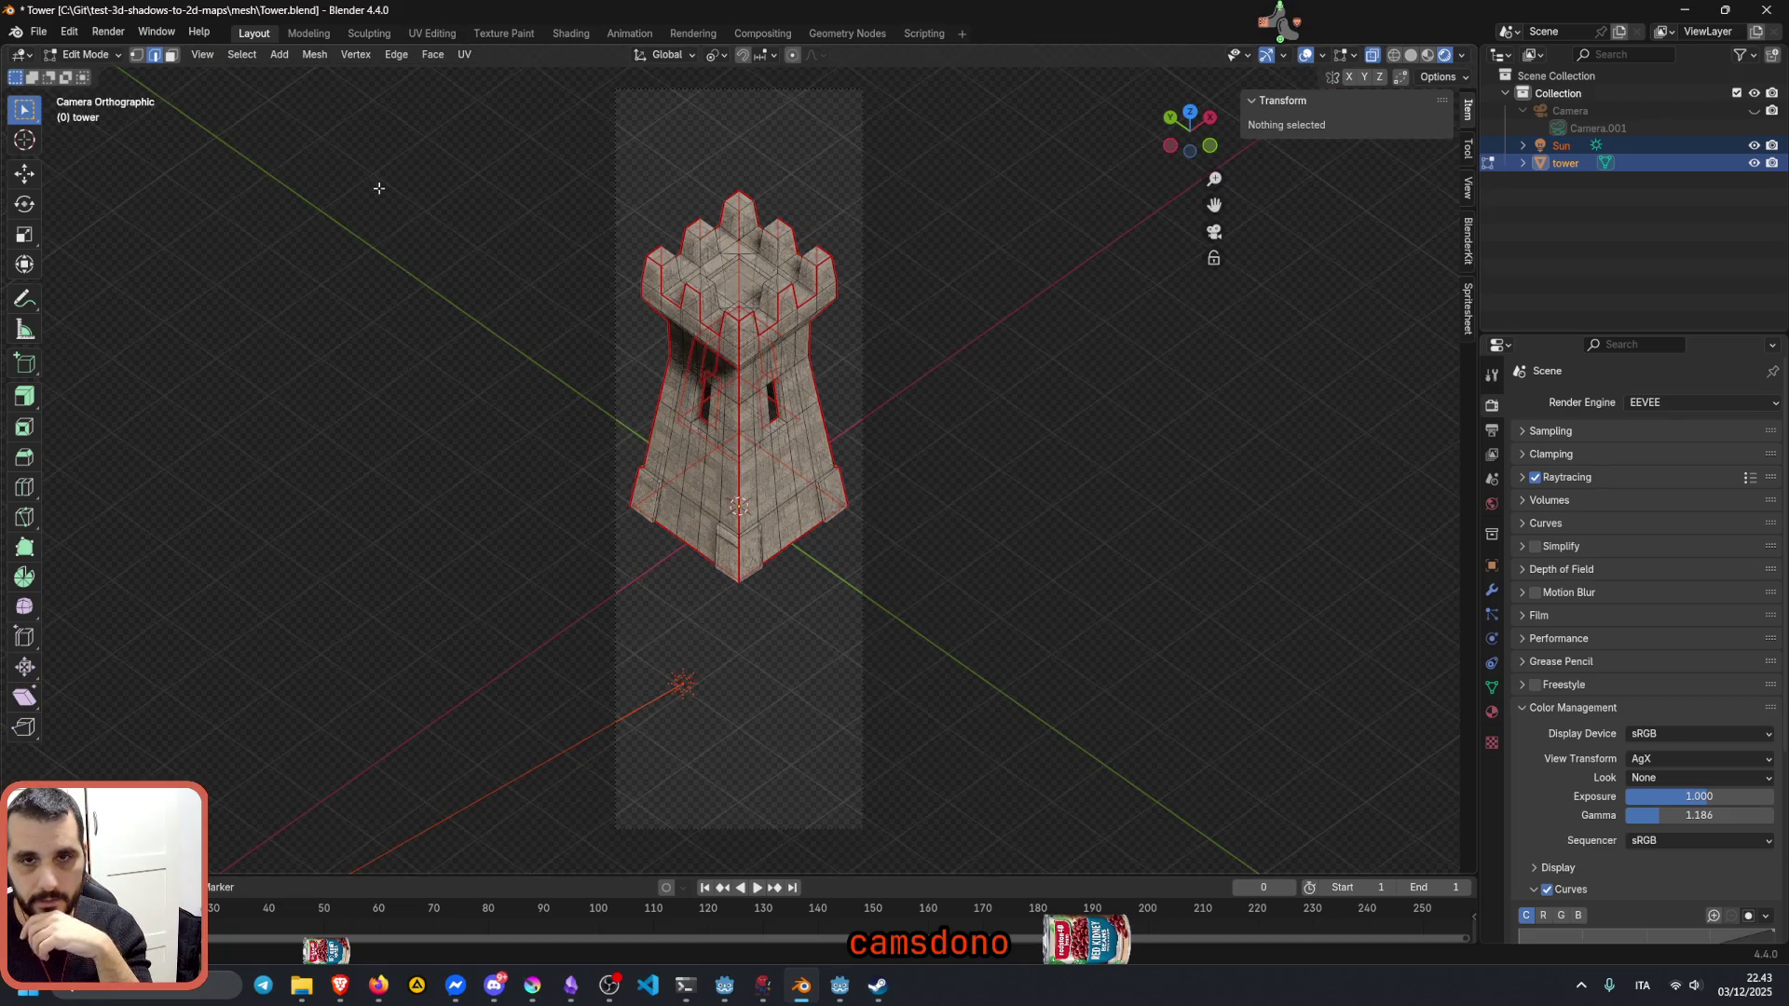
key(Tab)
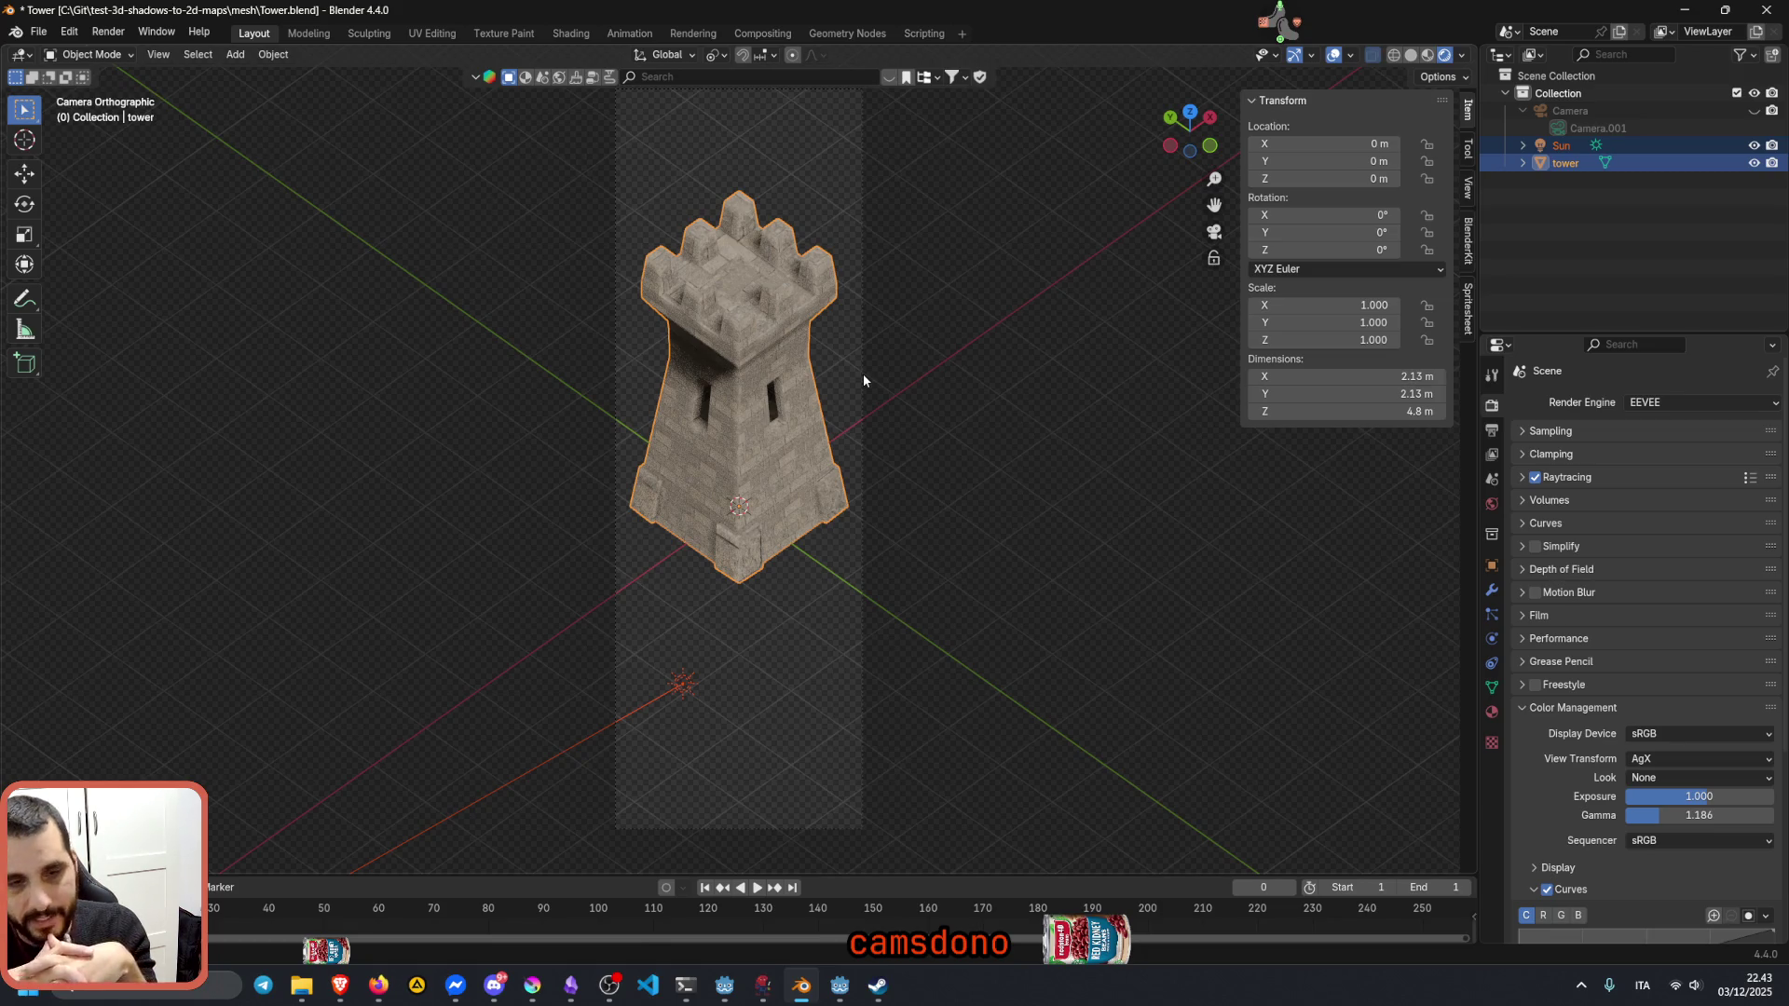
Step: Expand the Sampling and Viewport panels showing 16 viewport samples
click(1550, 431)
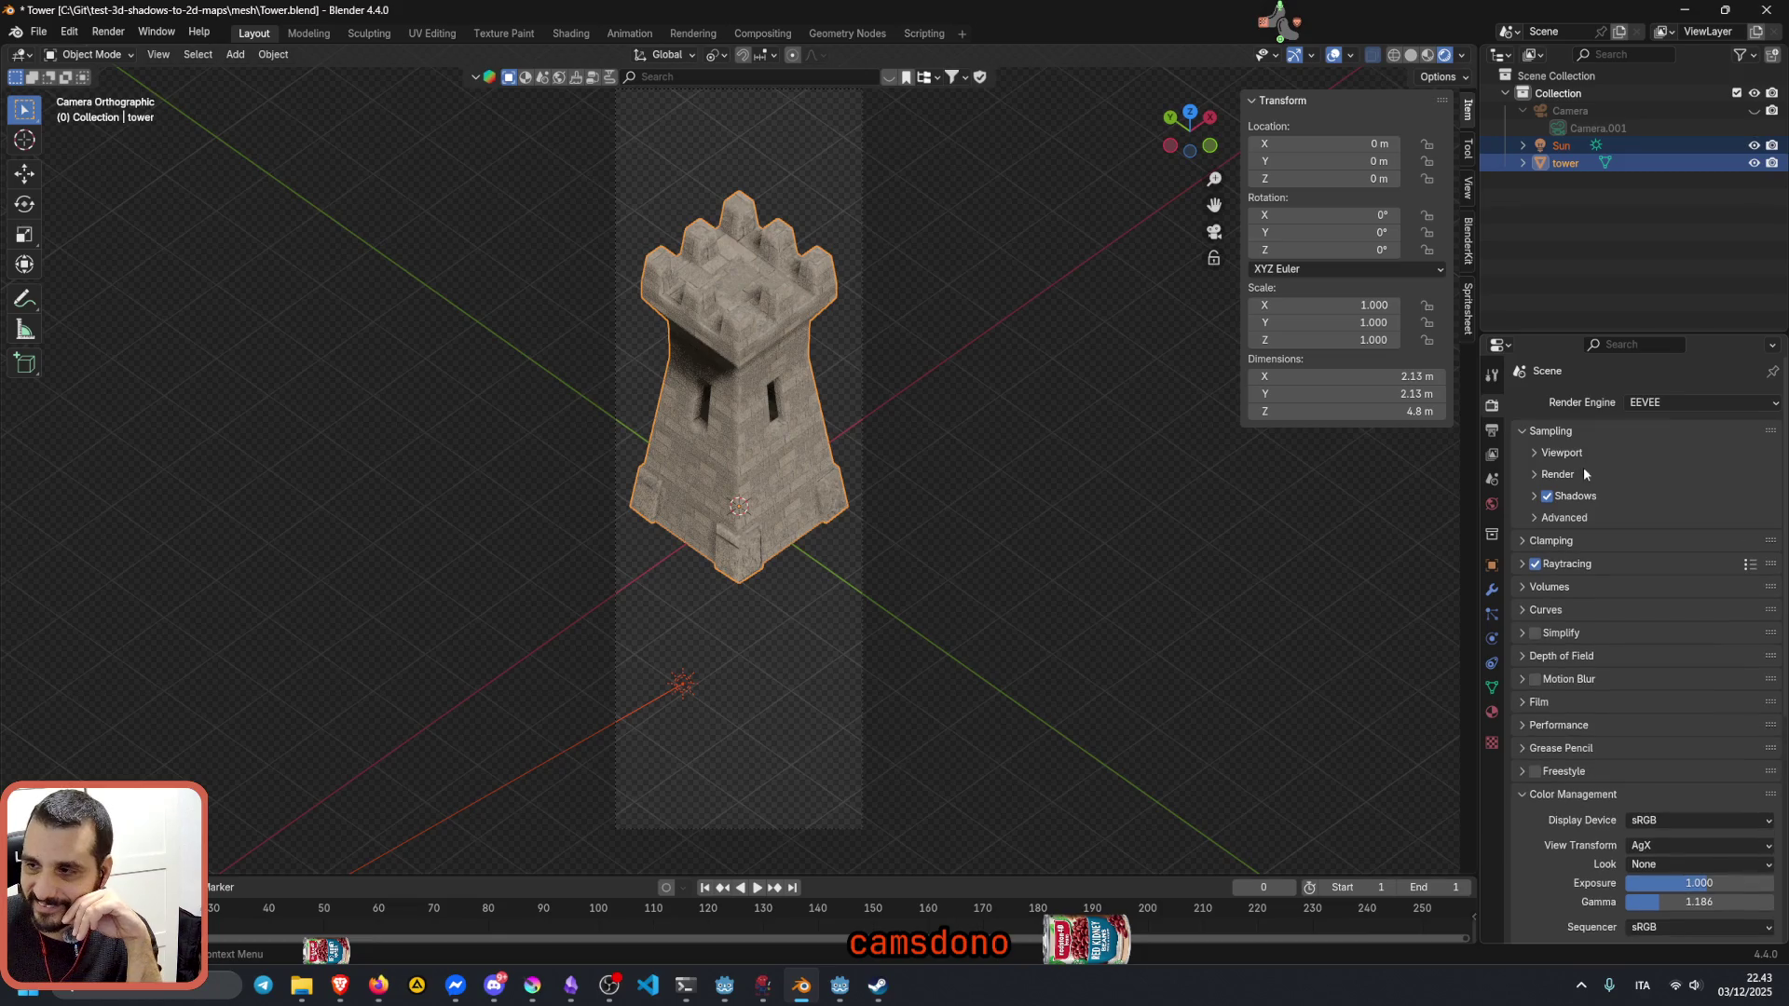
click(1561, 452)
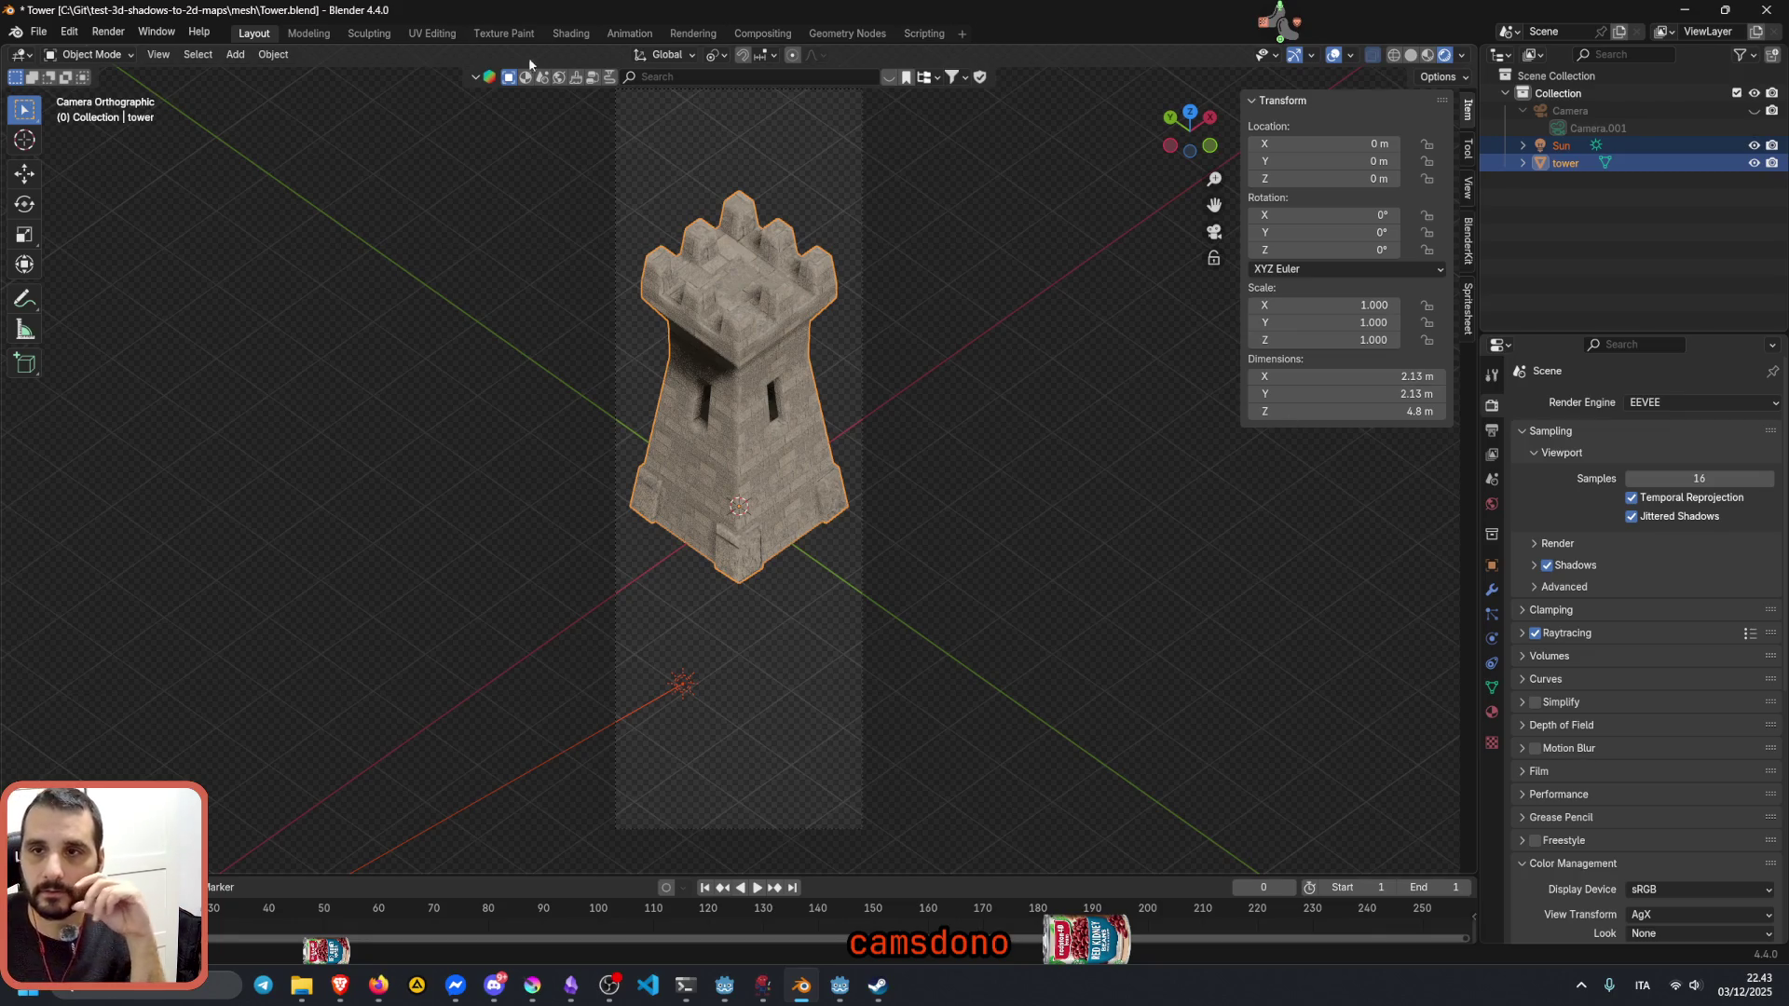
Step: Switch to the Shading workspace and review the Stone bricks node graph, keeping Material Output target at All
click(571, 32)
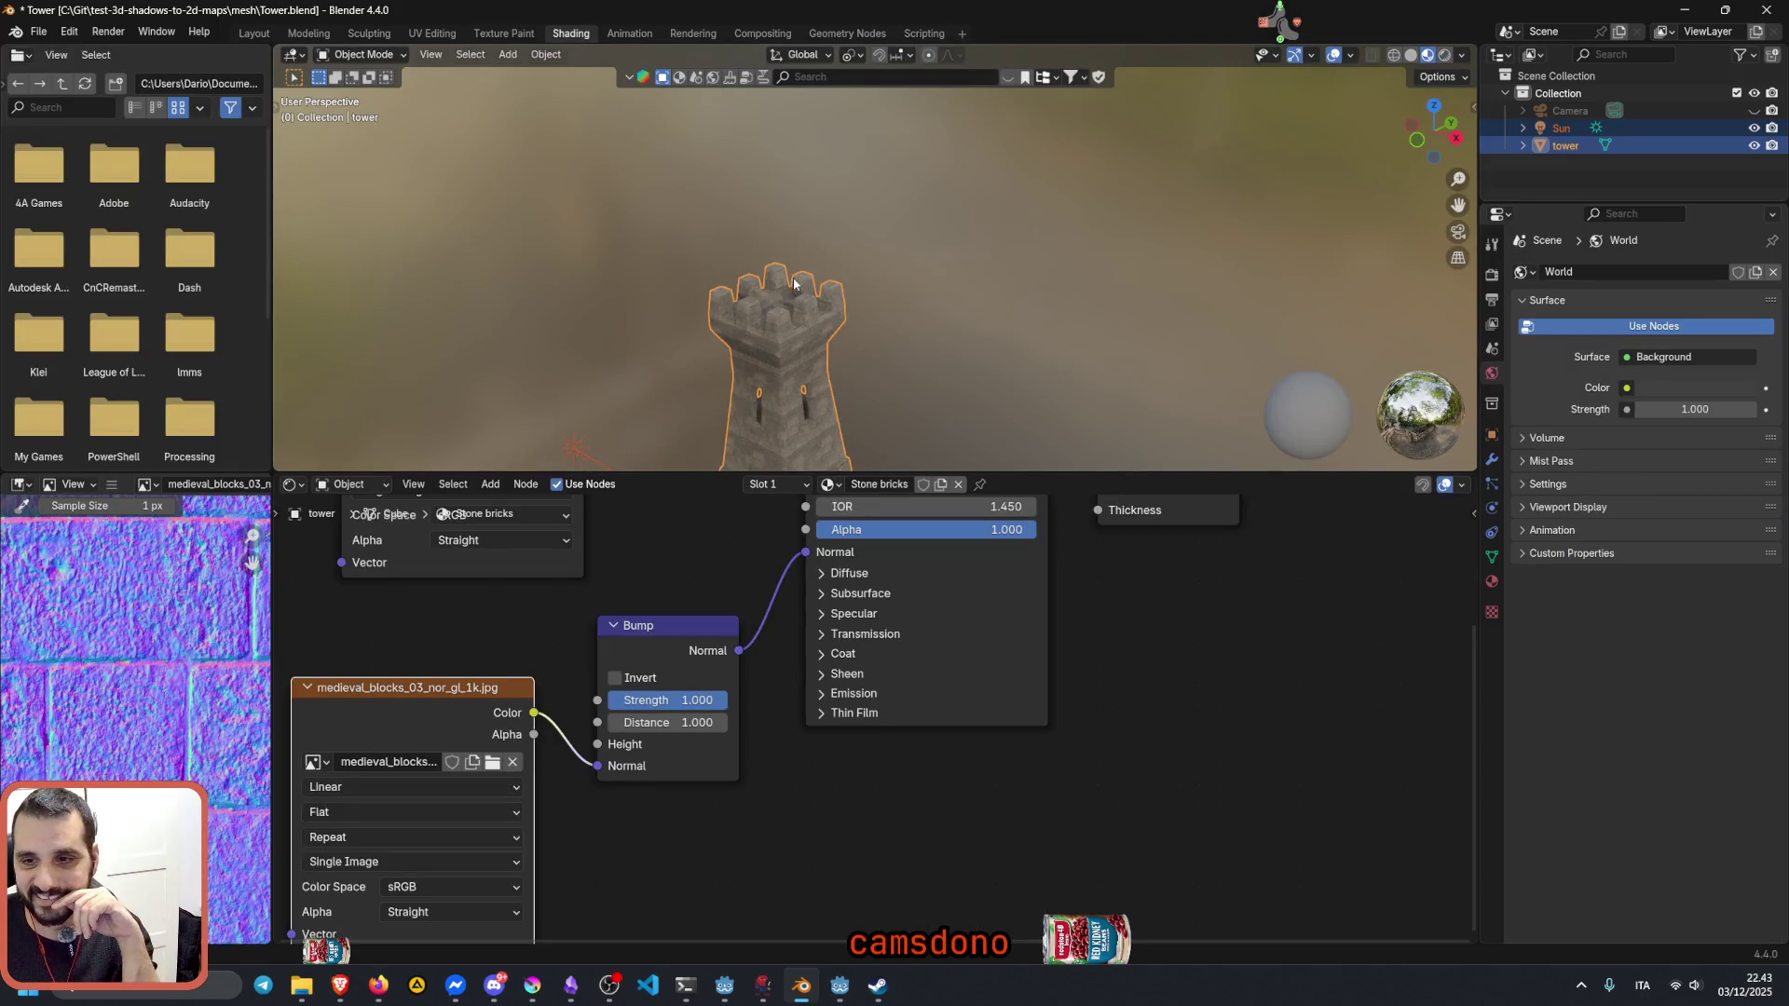
drag(741, 473, 741, 342)
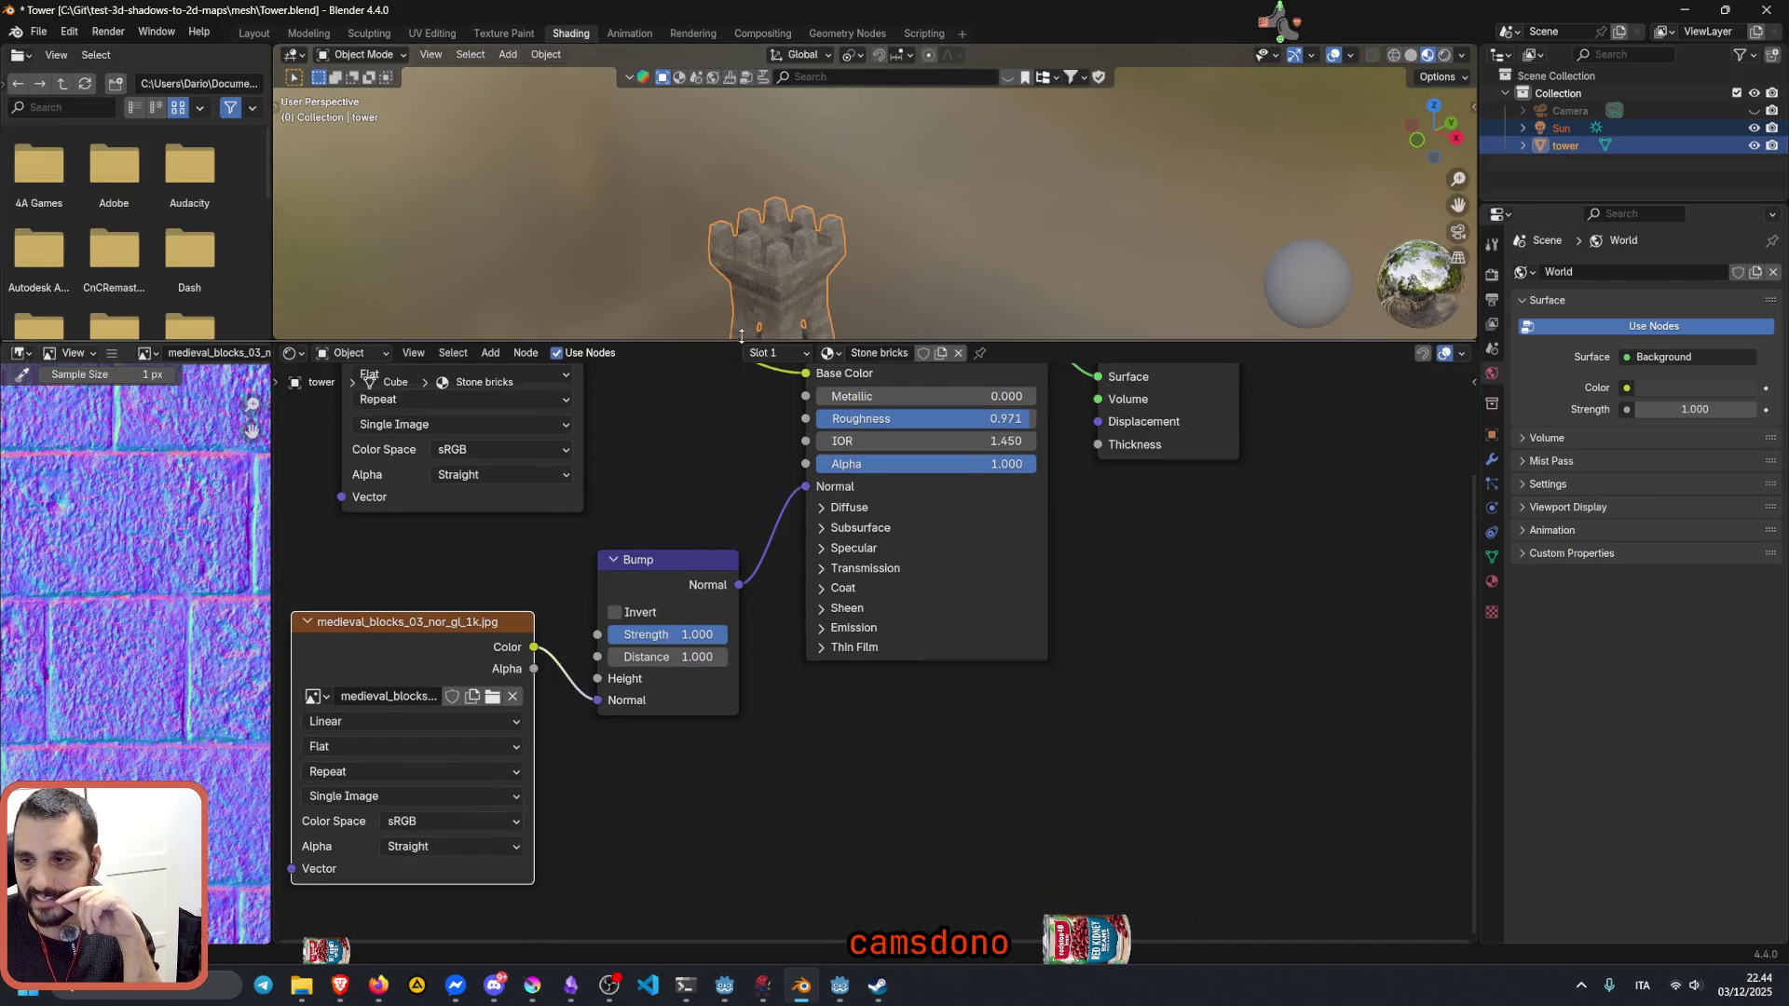
middle_drag(726, 447, 746, 526)
scroll(745, 526, down, 1)
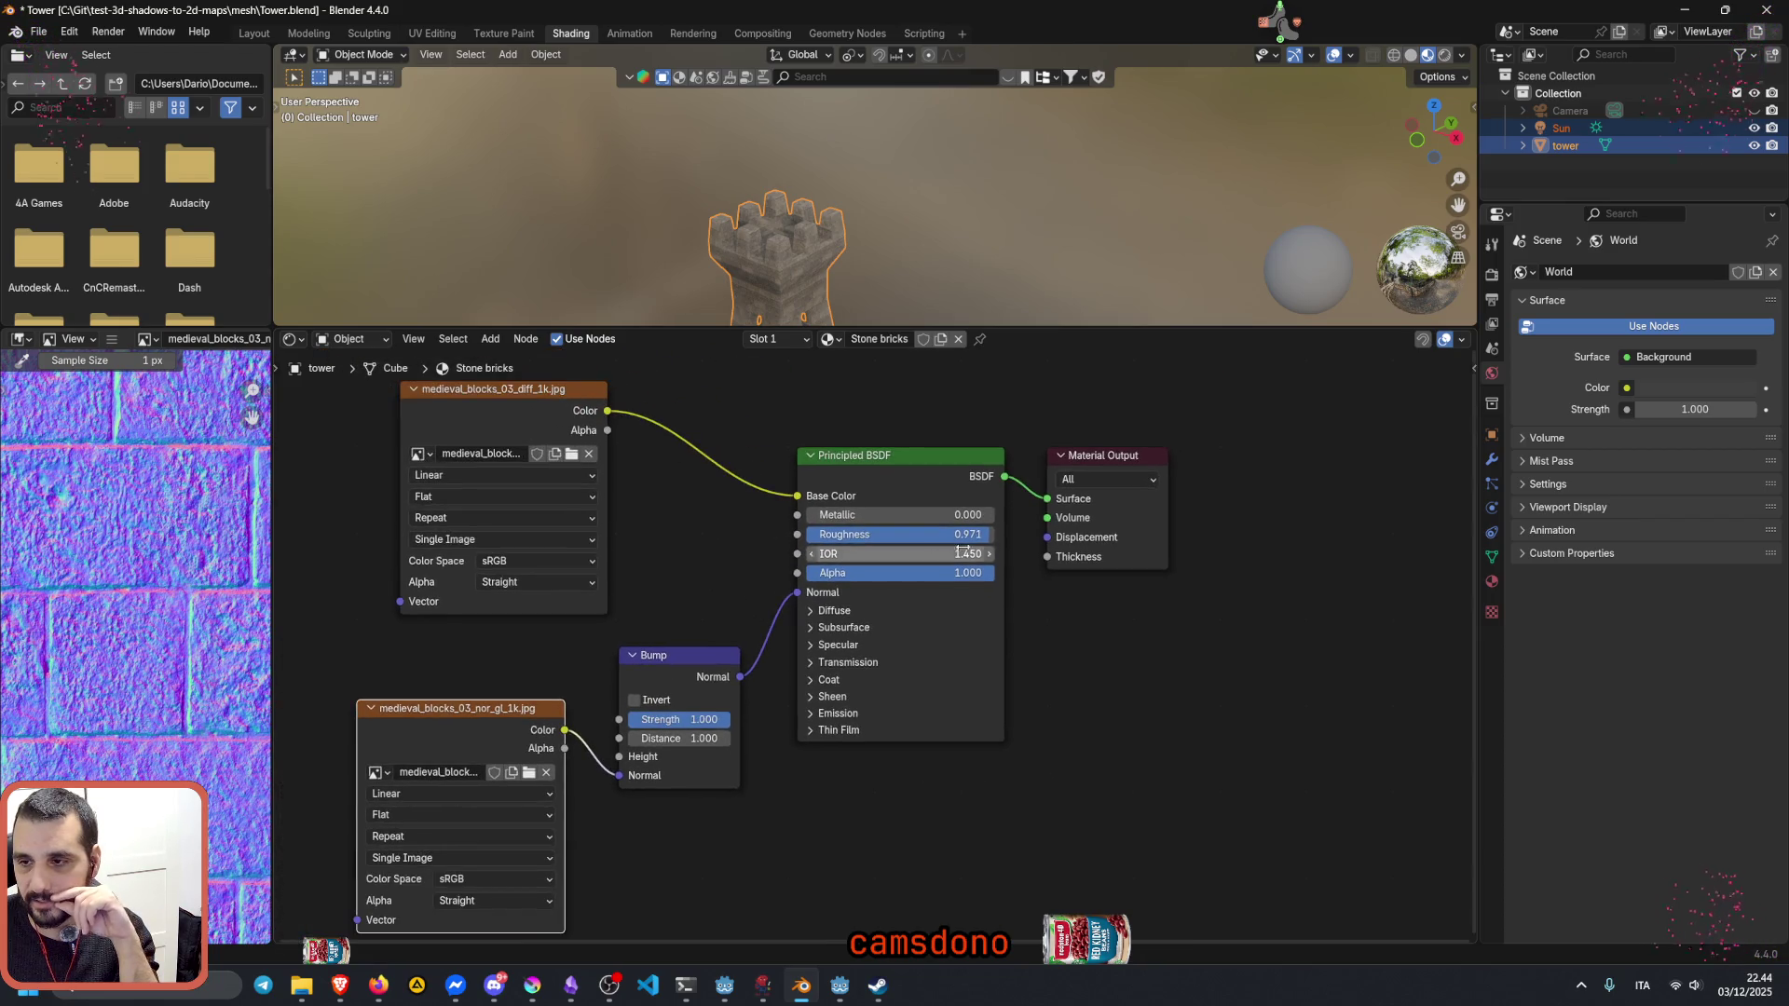
click(1105, 478)
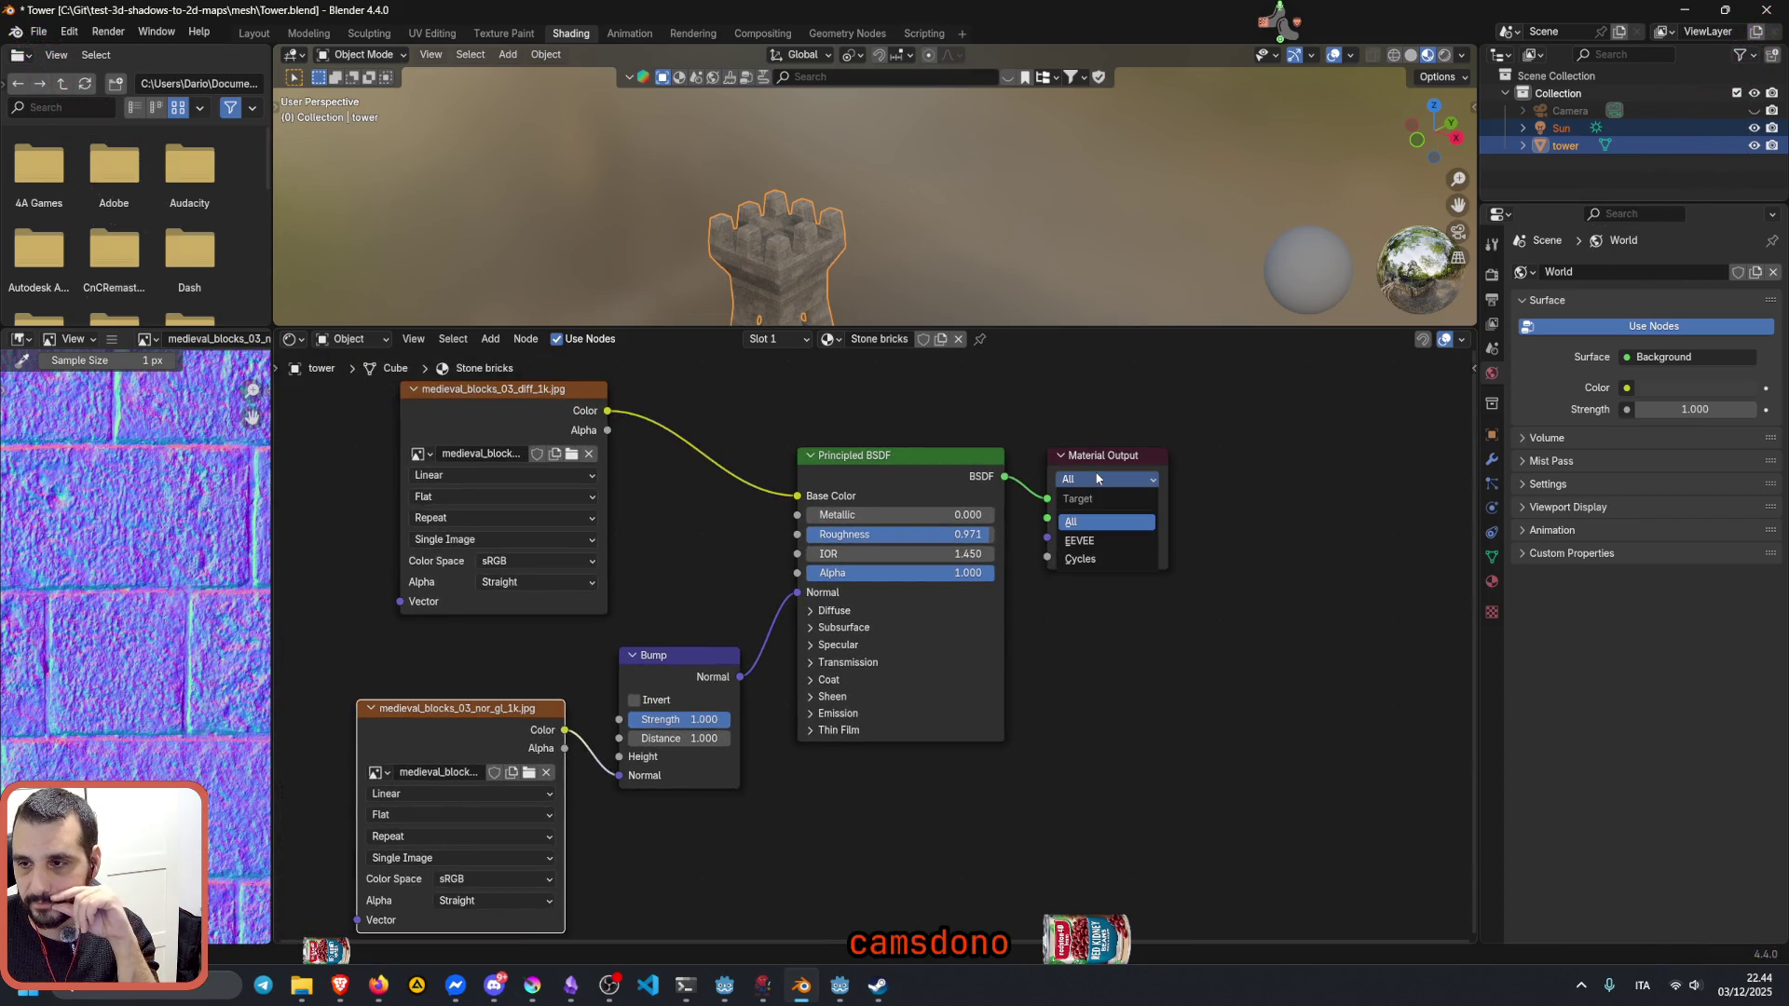
click(1104, 520)
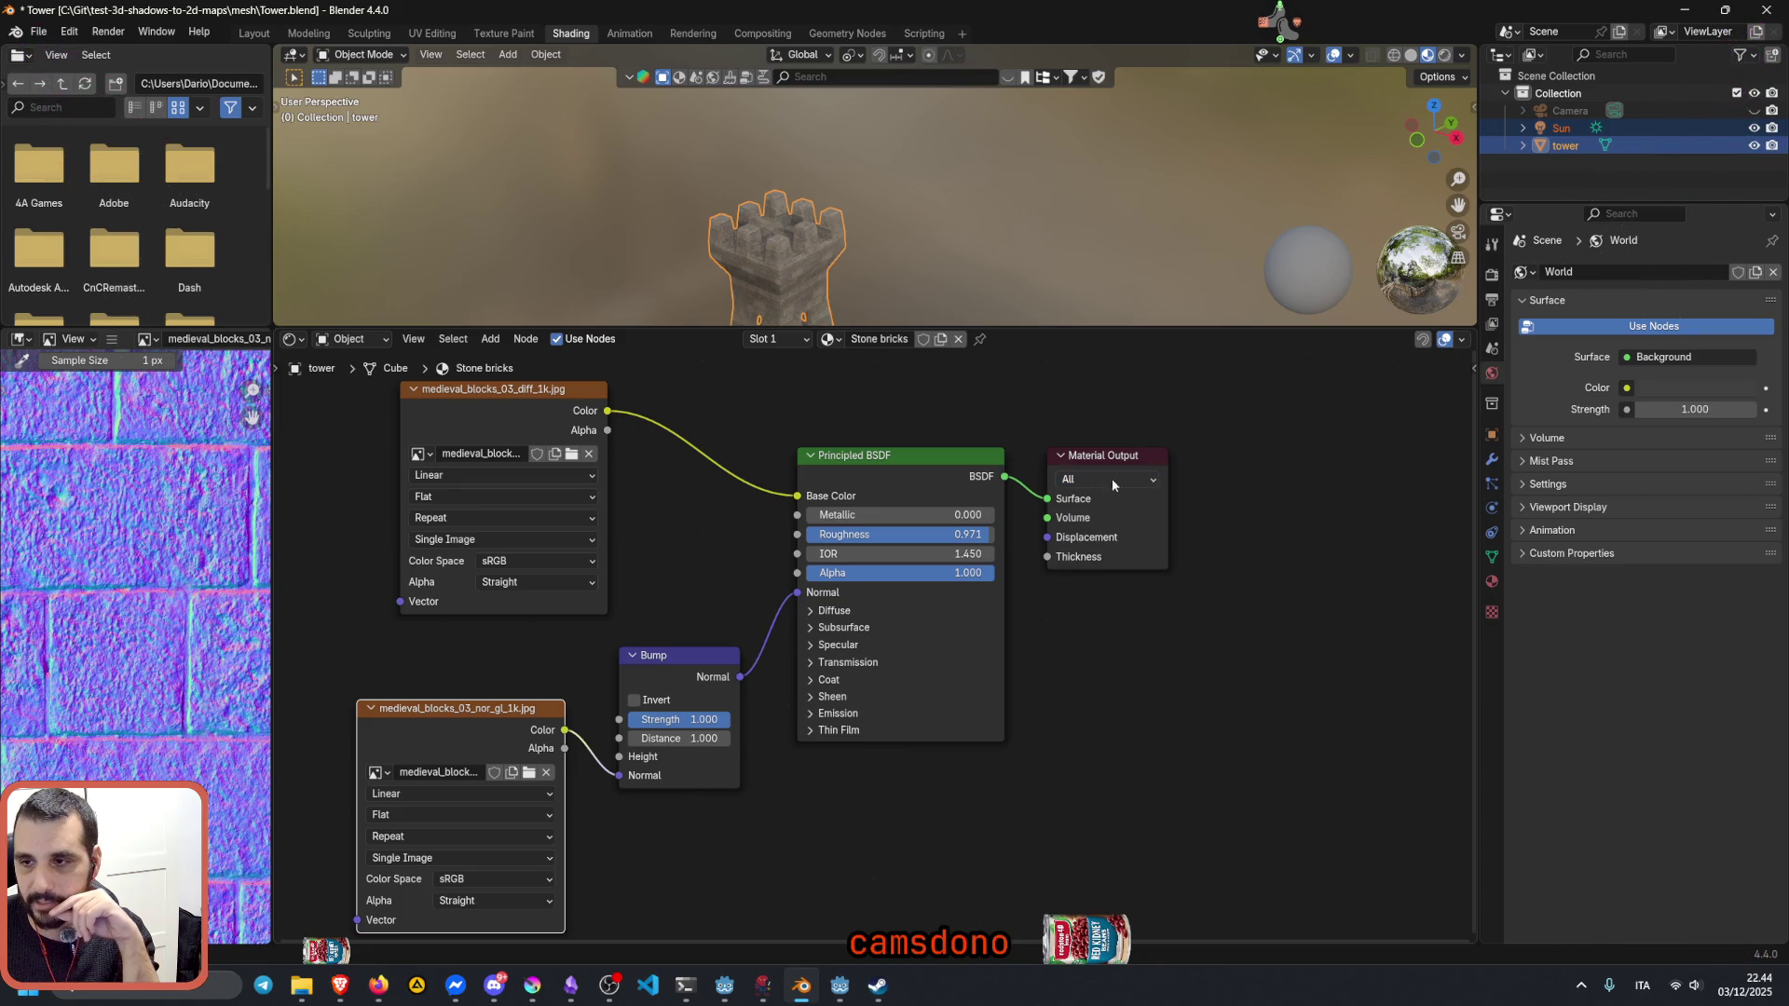
drag(1103, 462, 1131, 462)
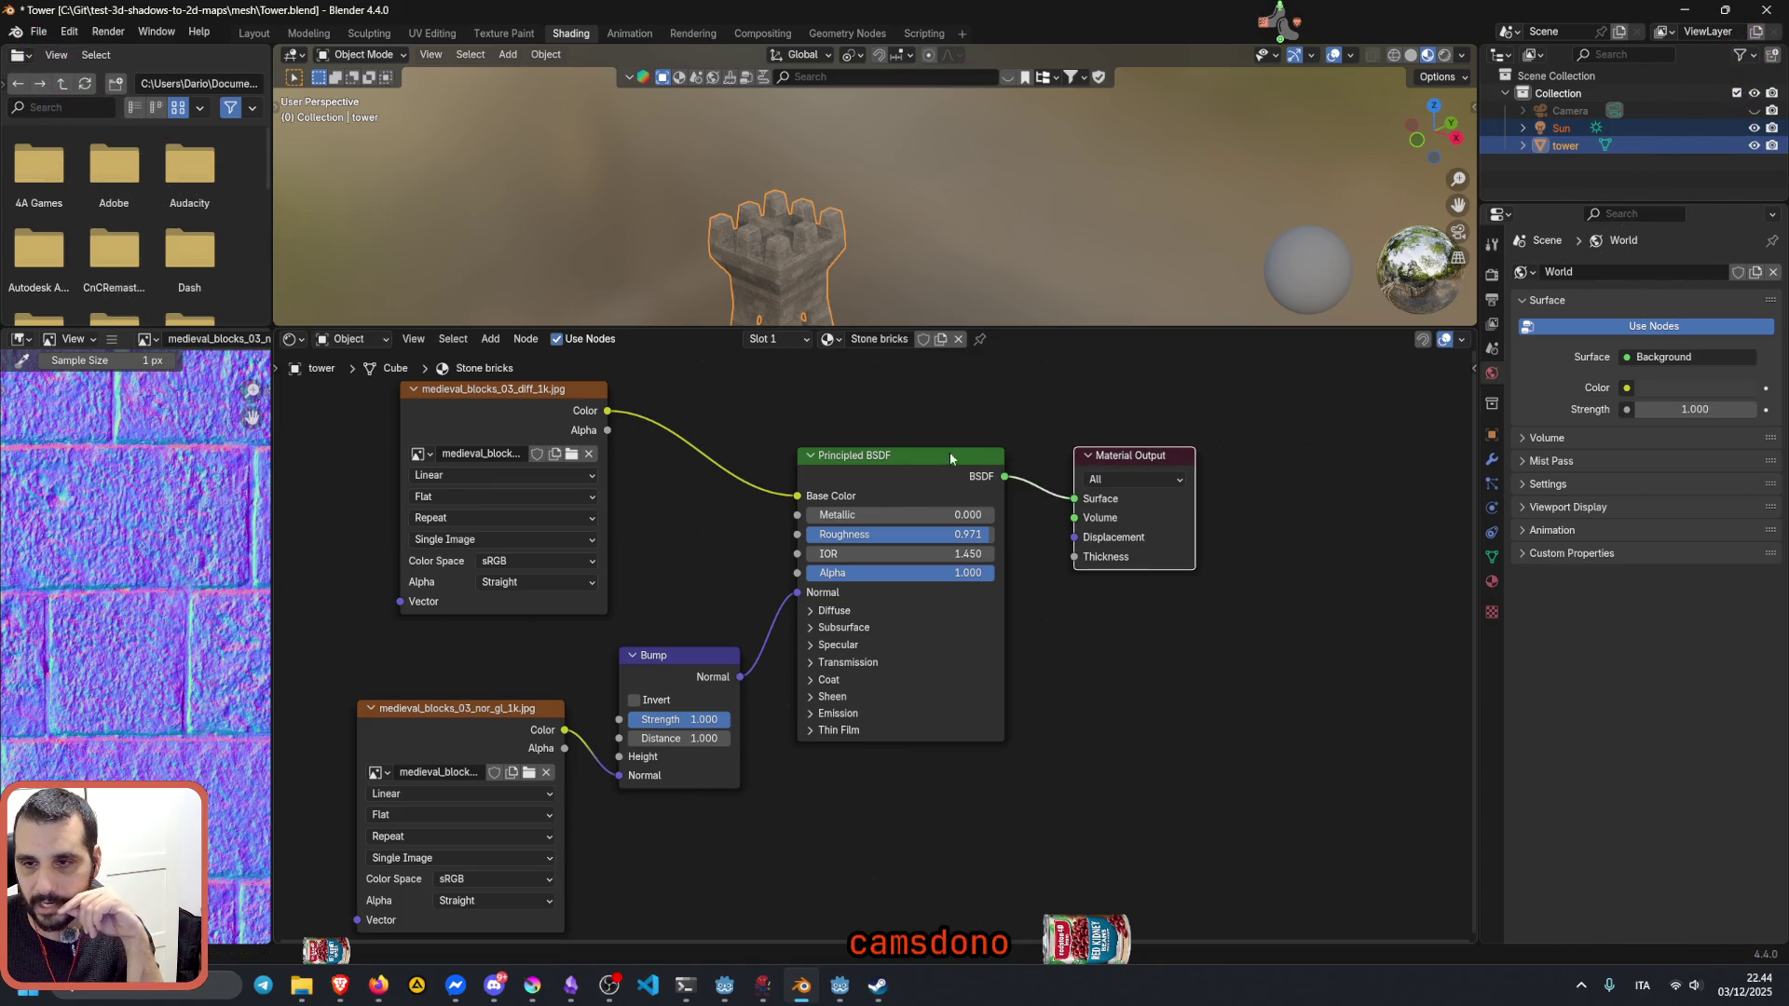
middle_drag(664, 537, 722, 559)
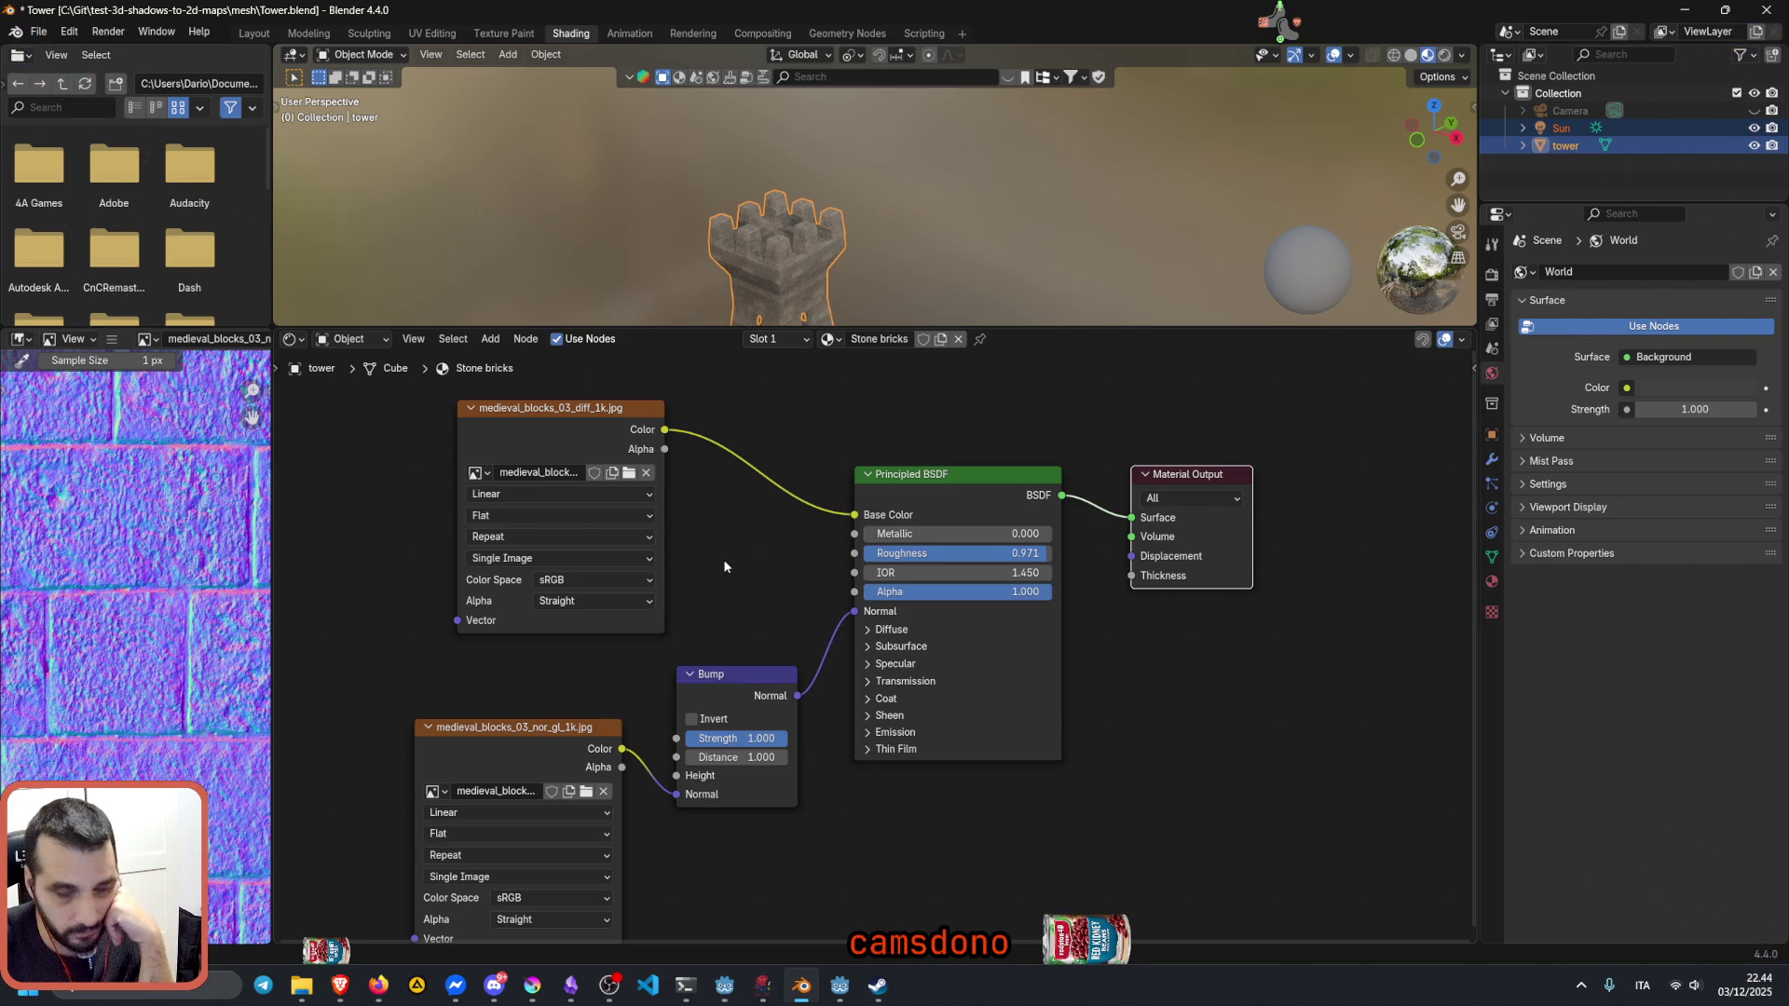
Step: Show the tower's Cube mesh data properties and orbit the viewport around the tower
click(1491, 558)
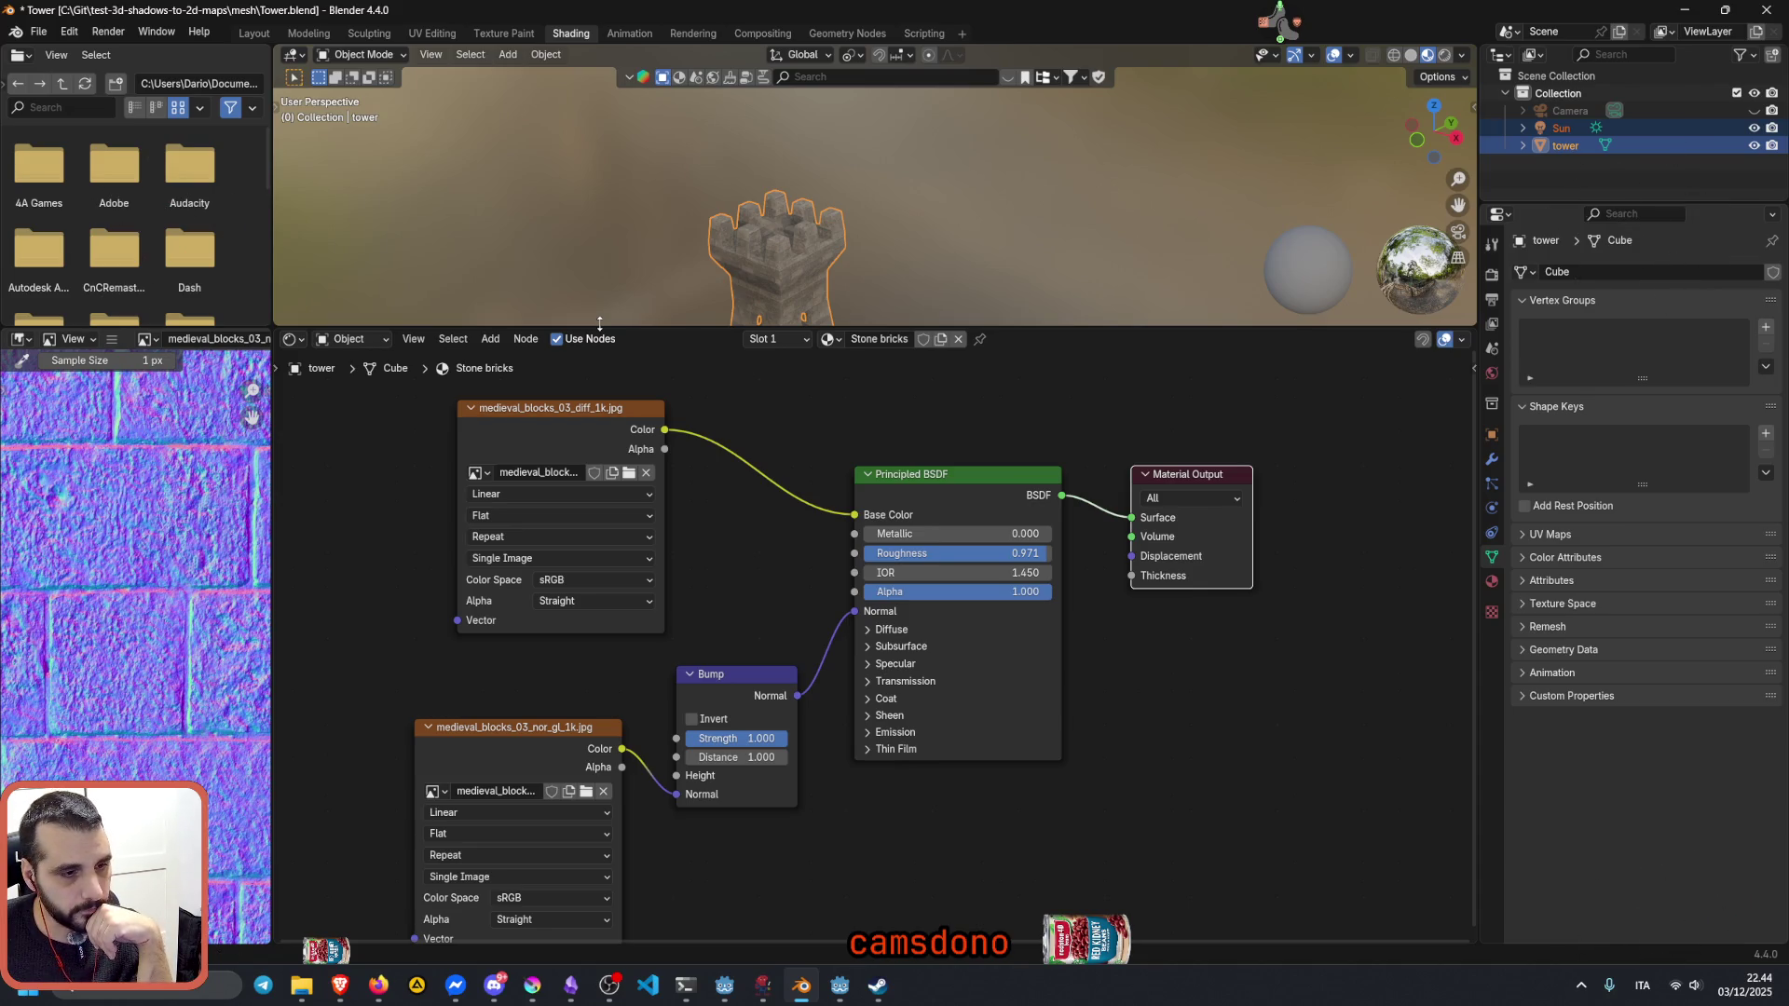
drag(600, 329, 617, 580)
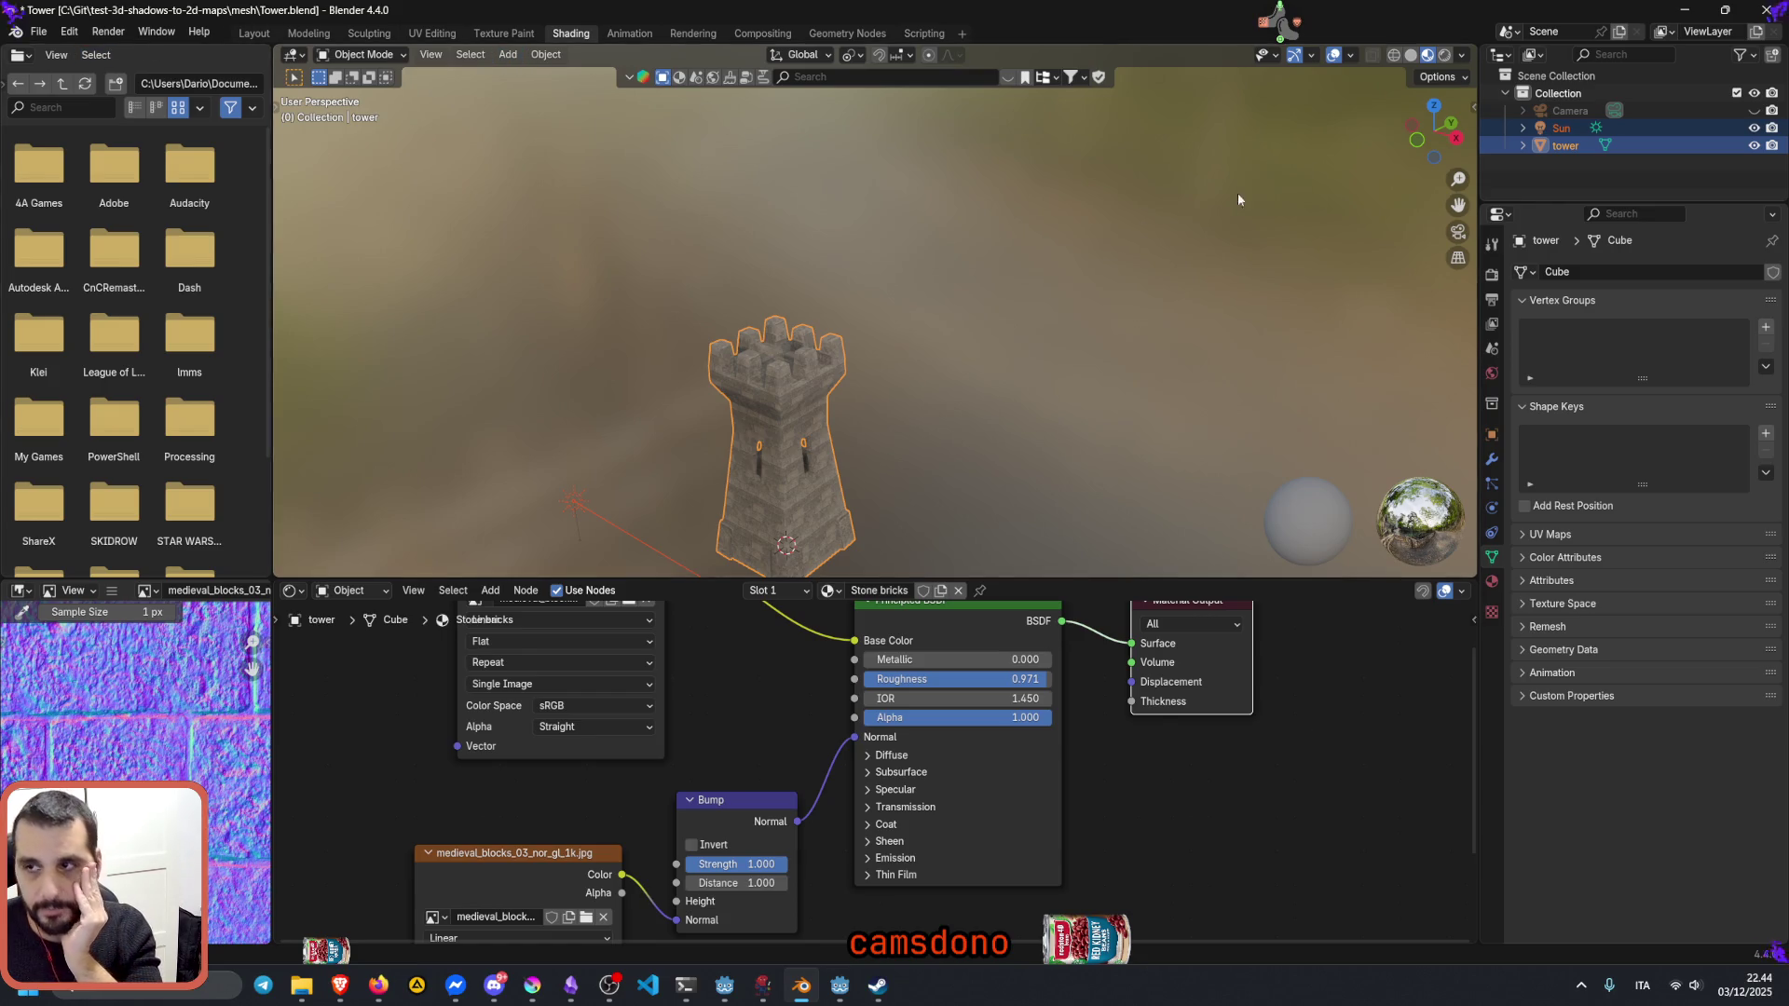
middle_drag(694, 424, 773, 485)
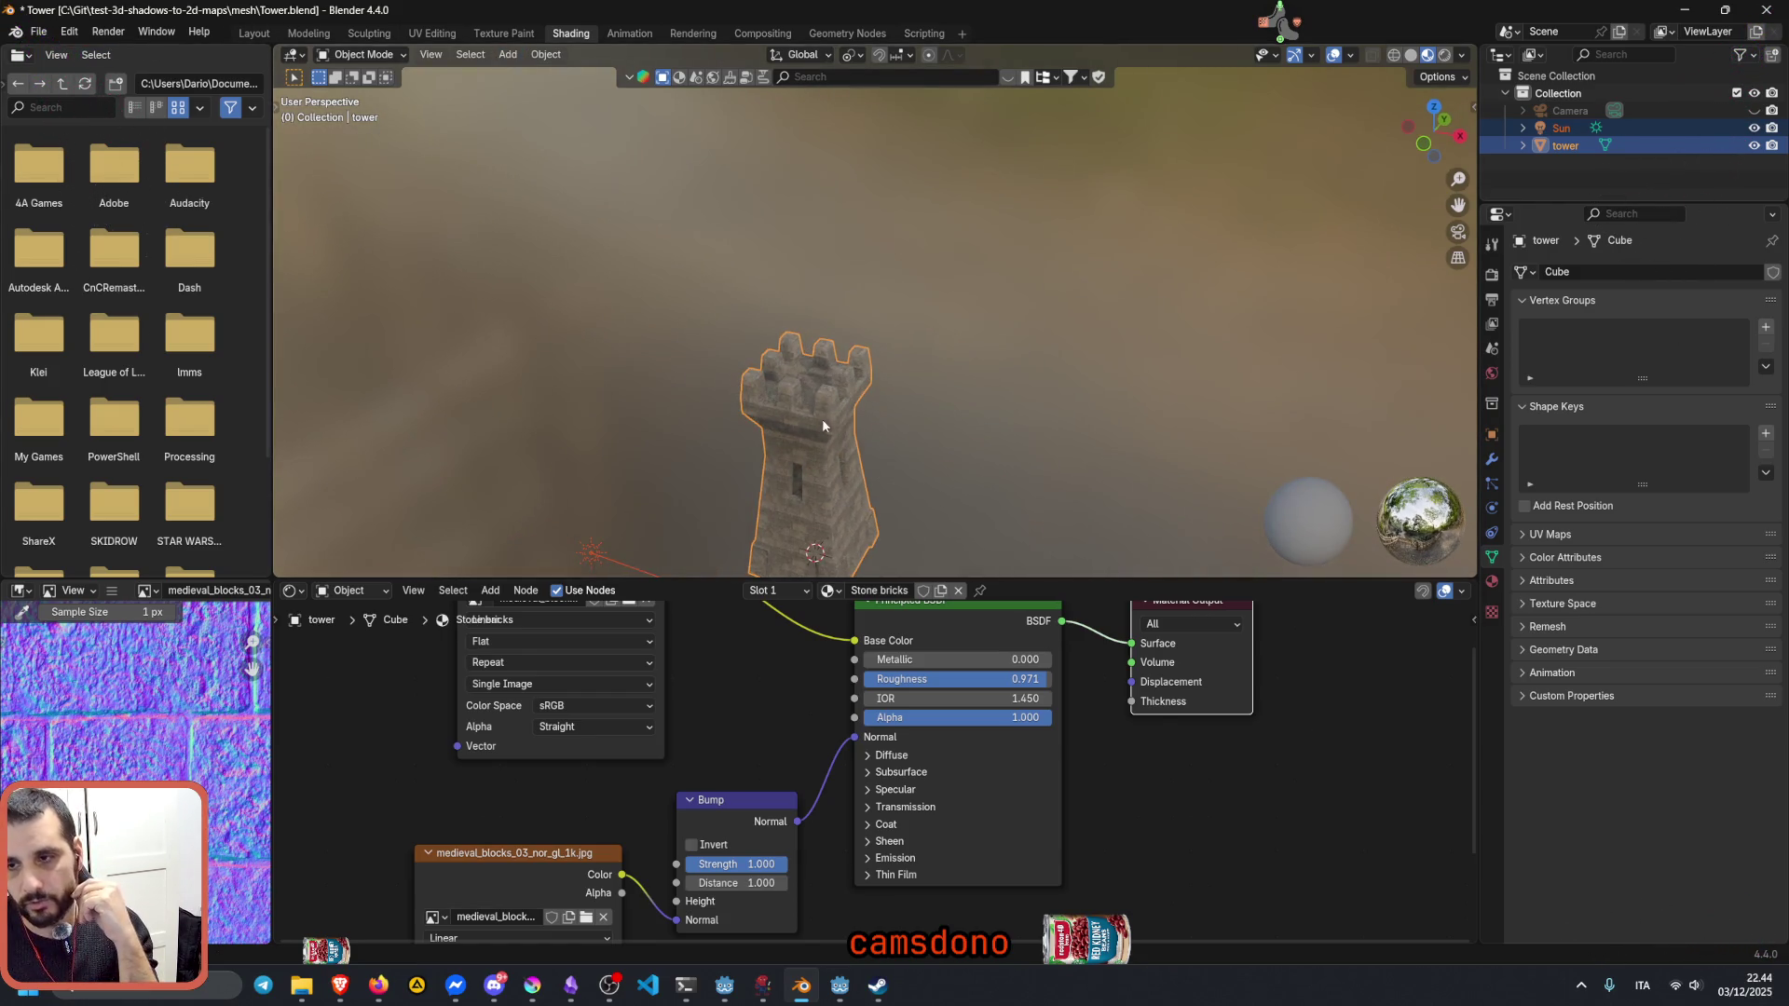
middle_drag(822, 419, 808, 430)
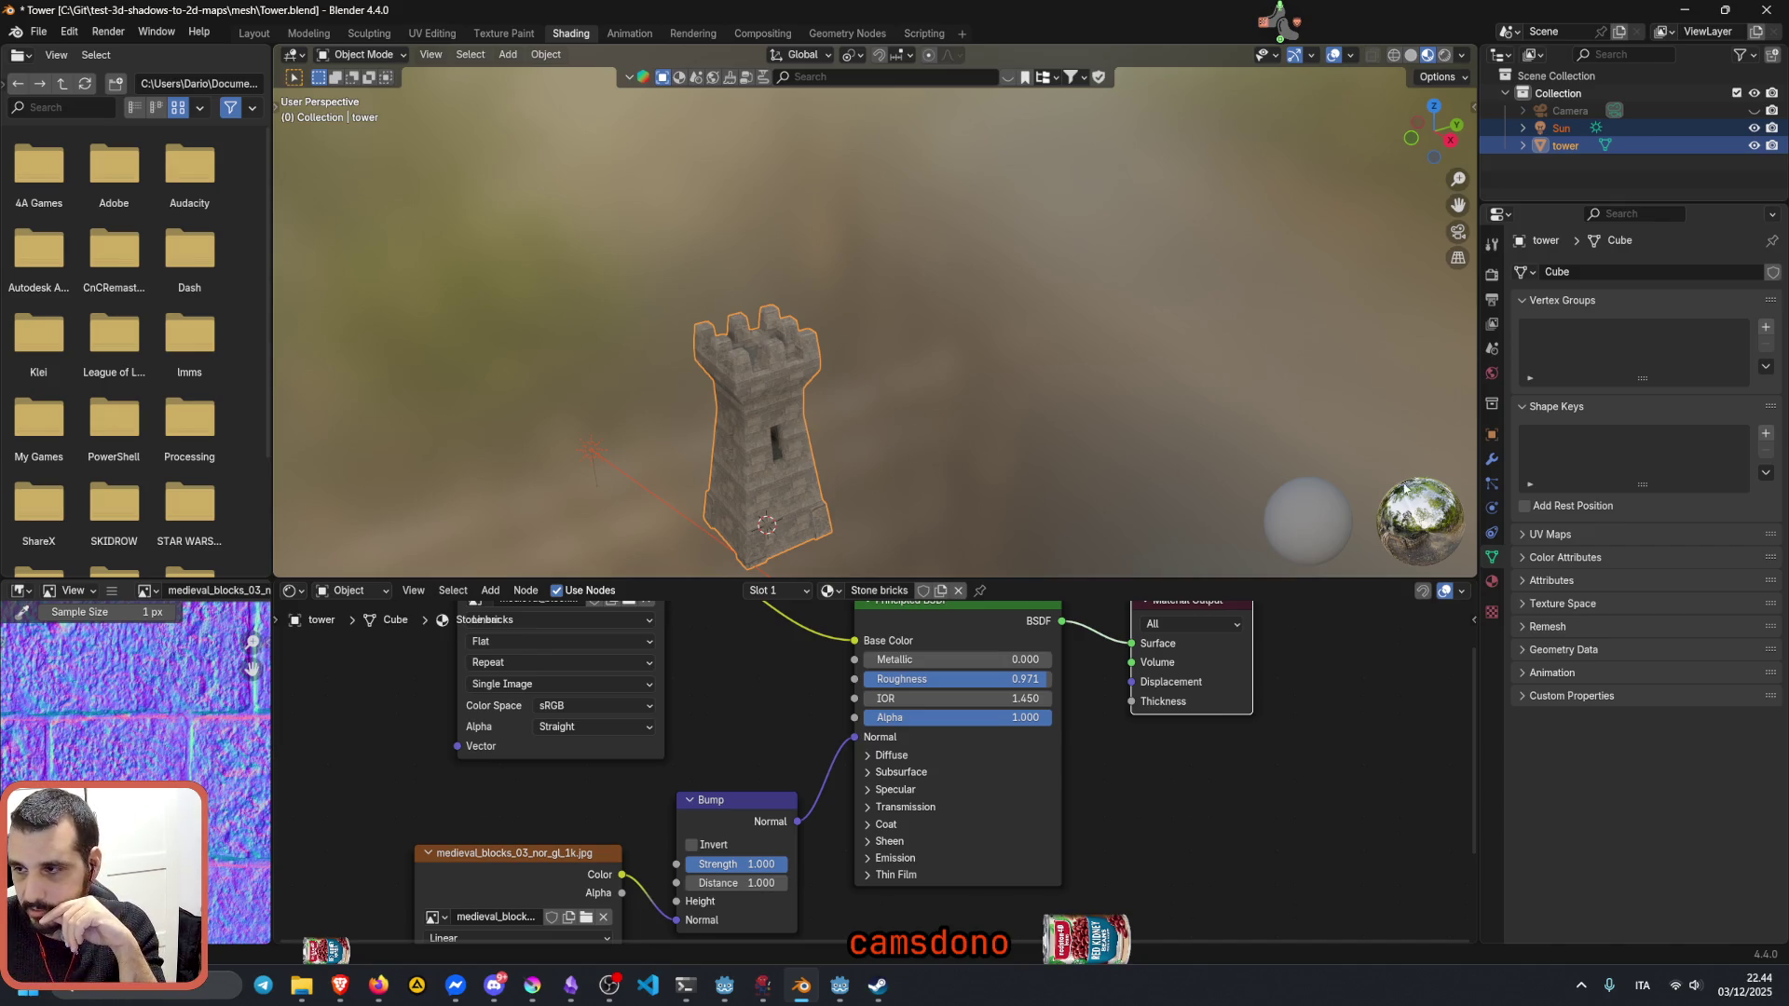
Step: In Stone bricks material properties, try the Sheen Roughness and Specular IOR Level sliders
click(1492, 583)
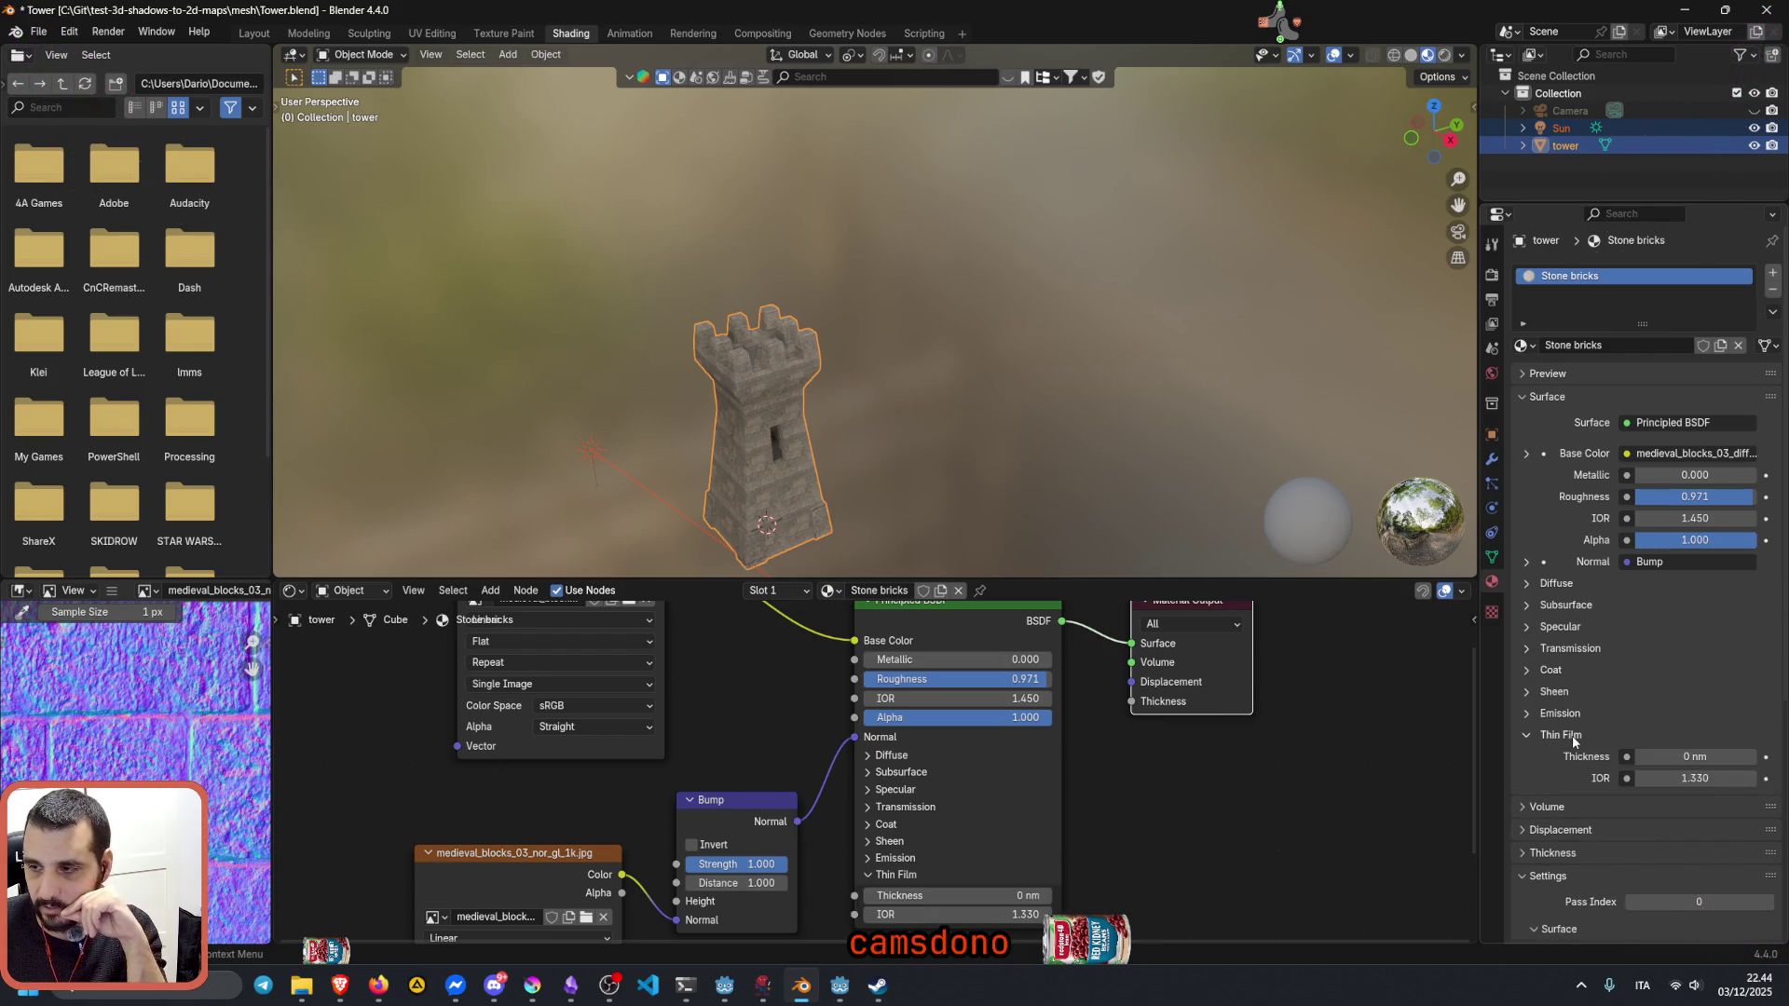
click(1554, 693)
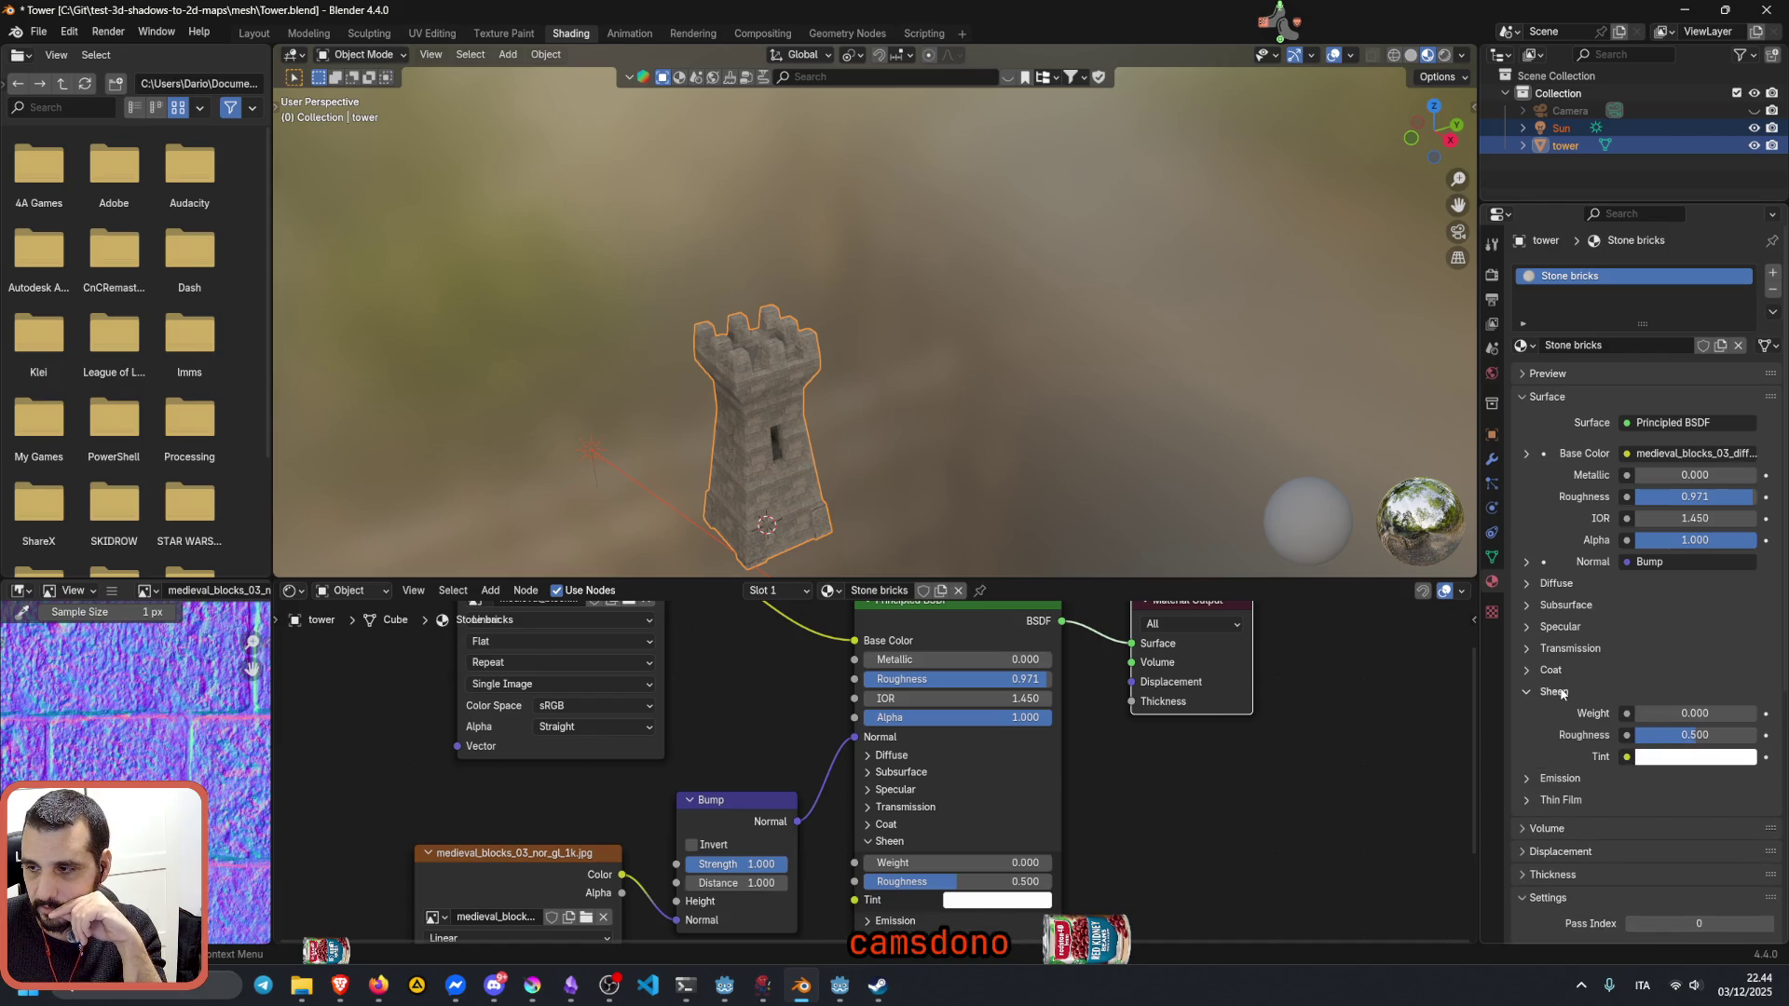
drag(1694, 735, 1765, 736)
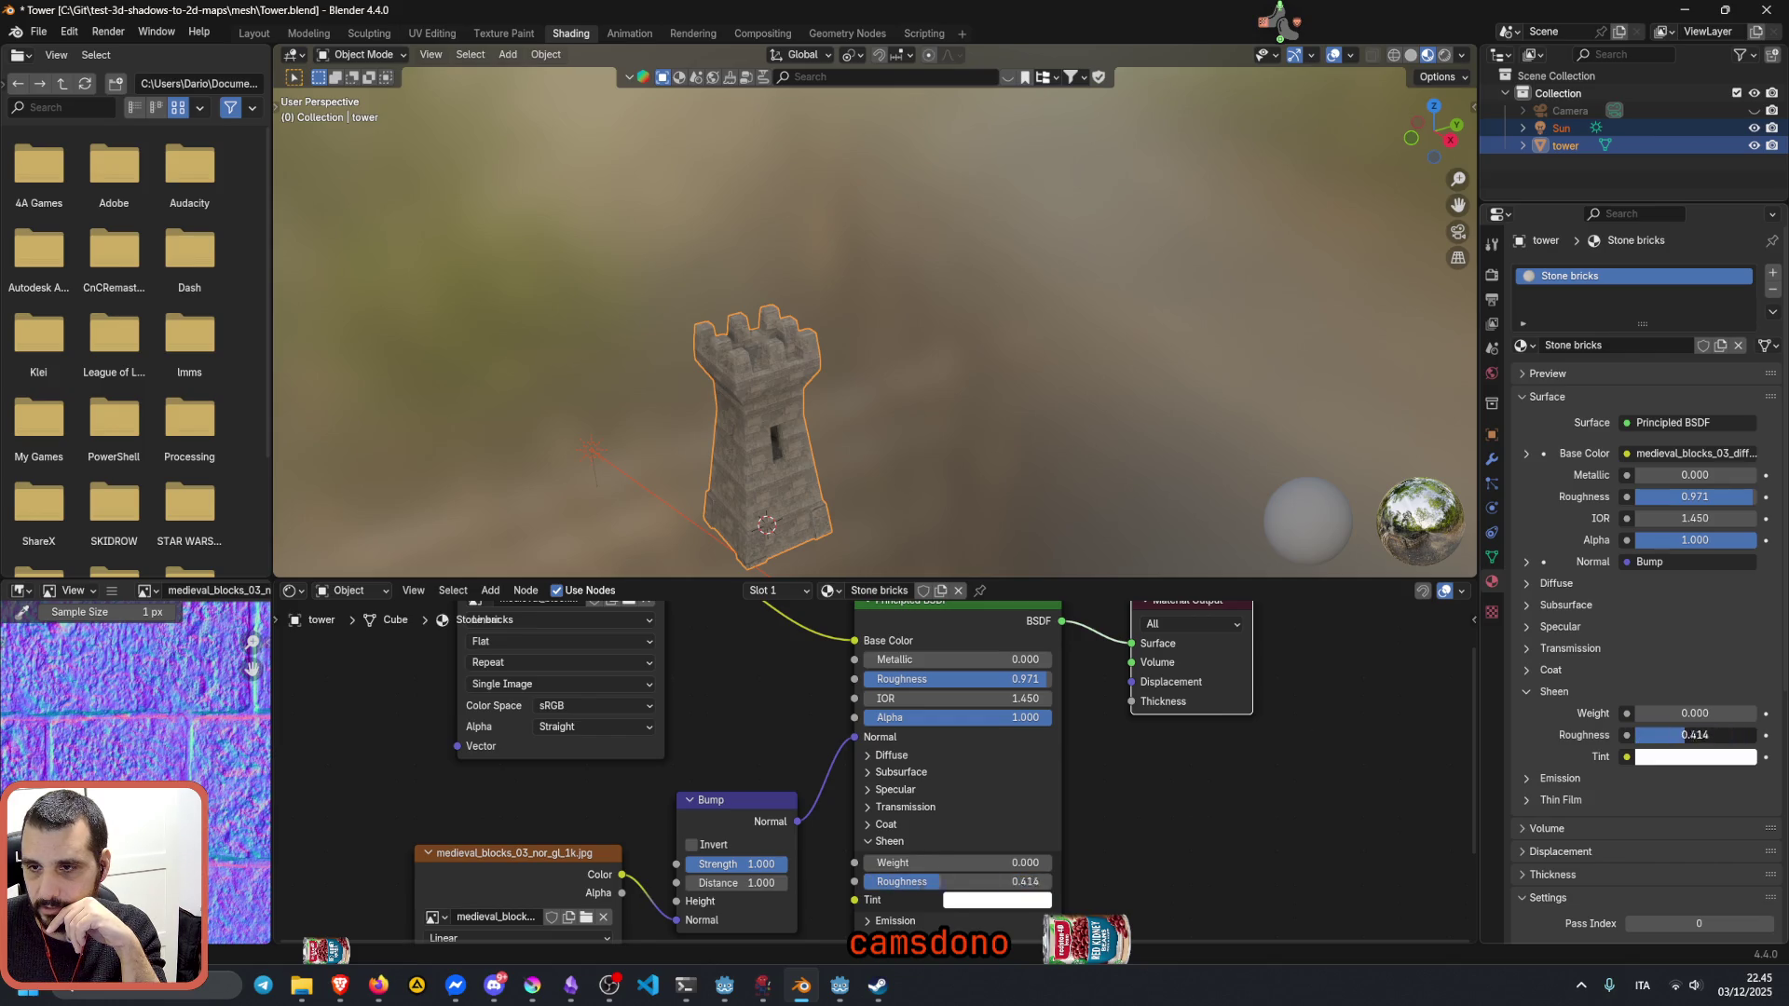
click(1555, 692)
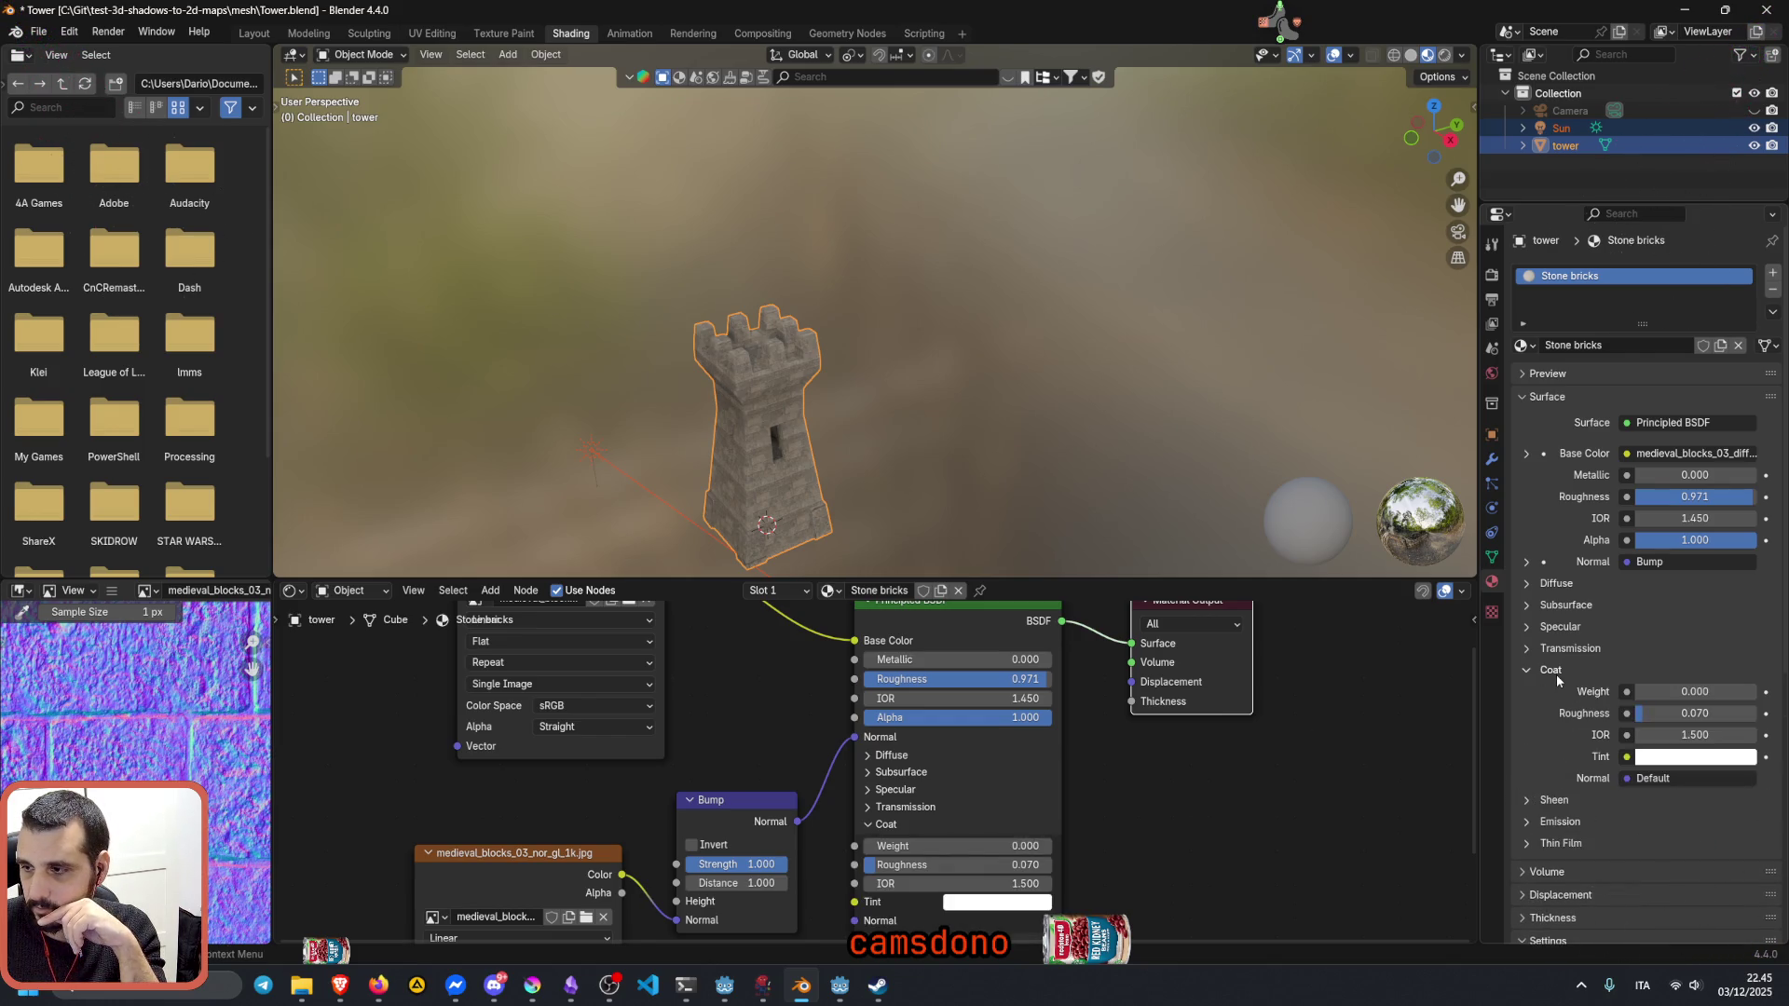
click(1560, 627)
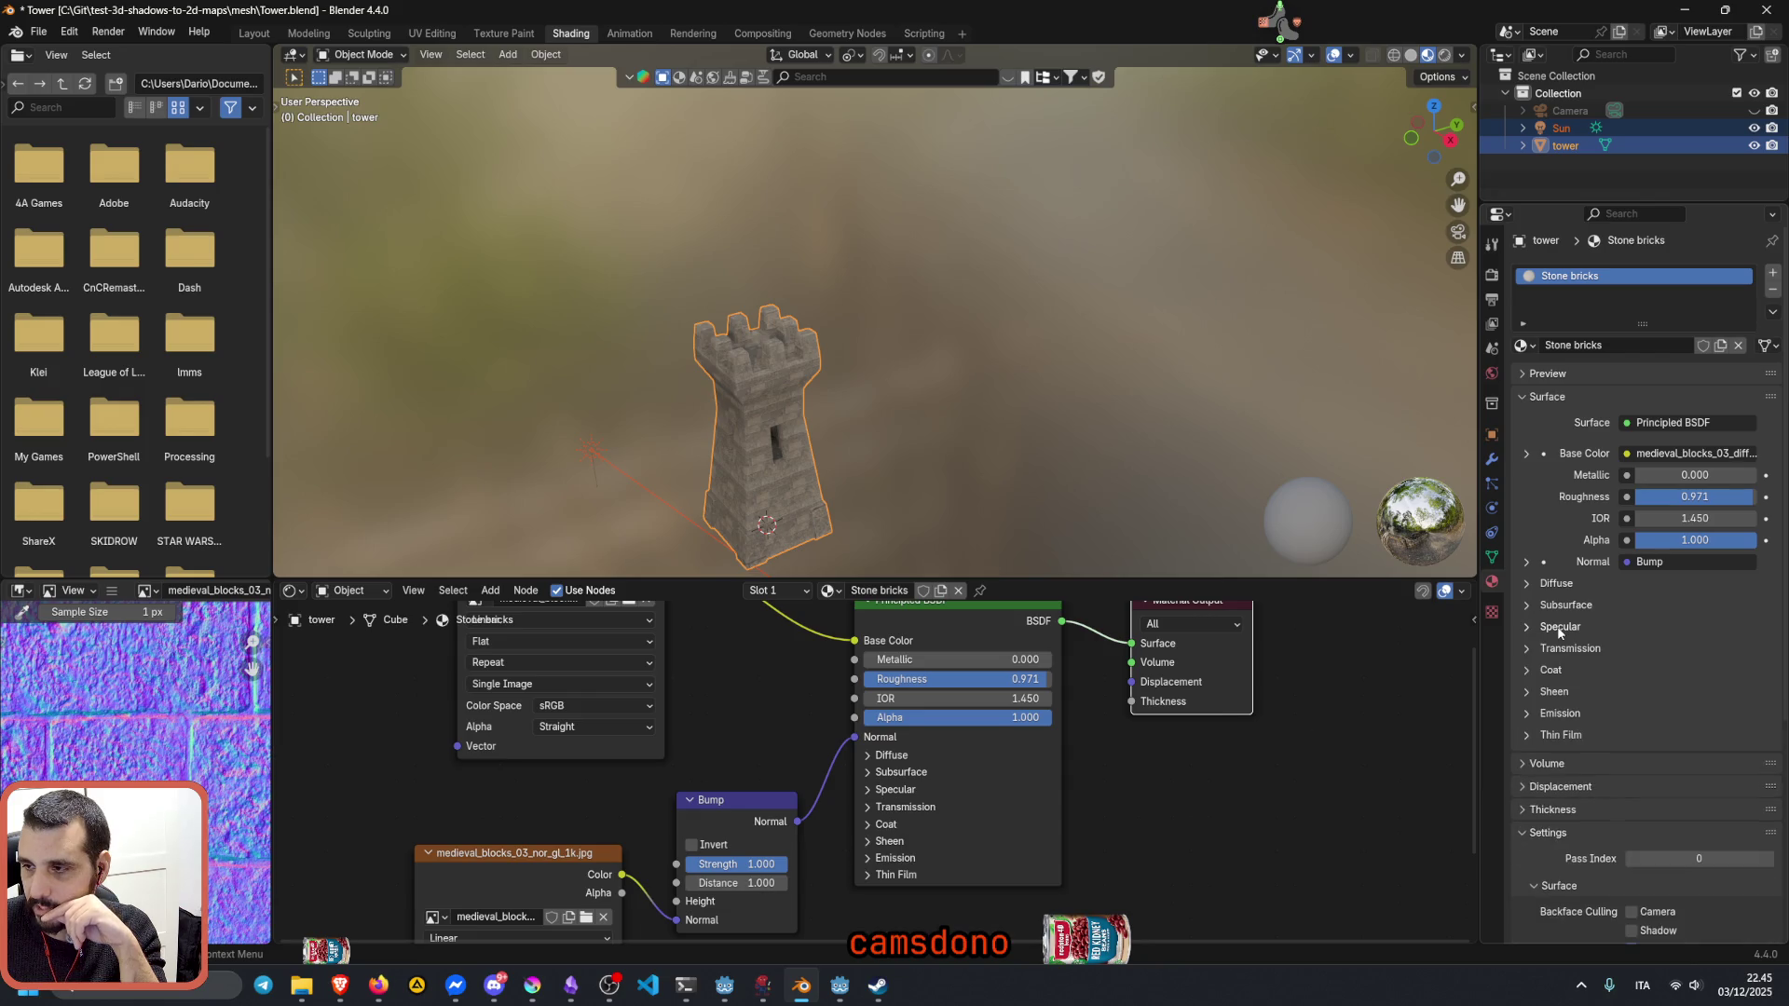
click(1559, 626)
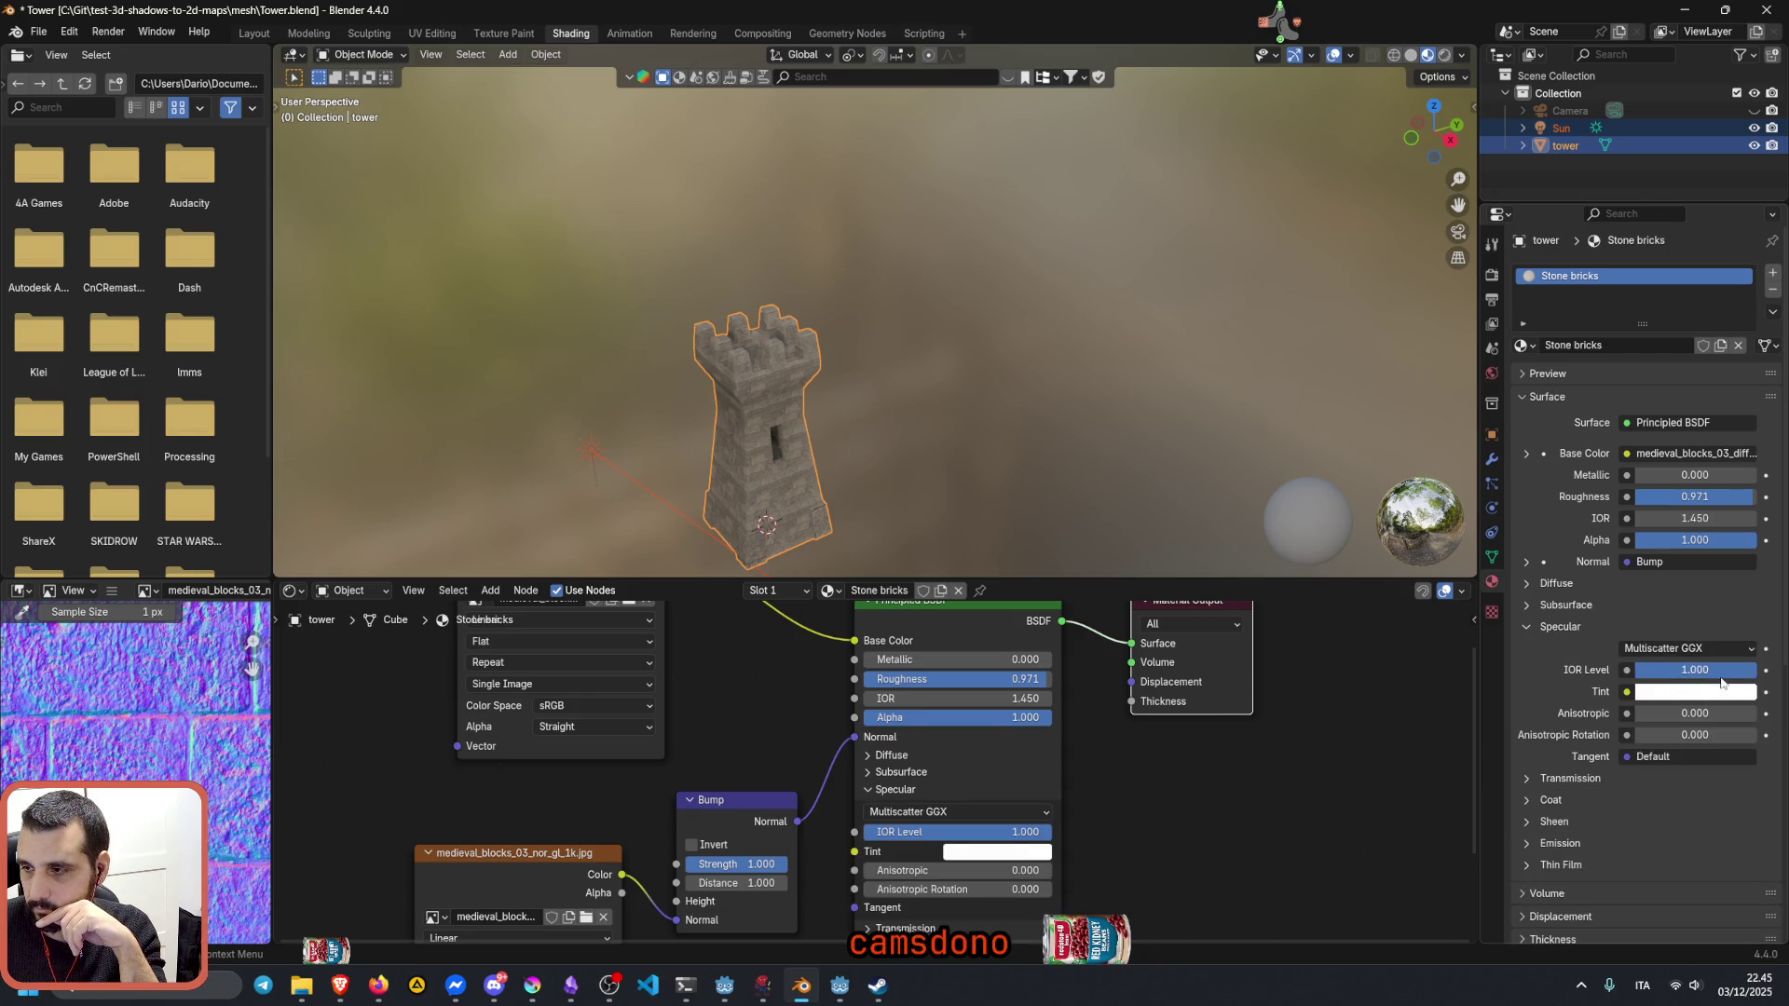
drag(1727, 679, 1654, 681)
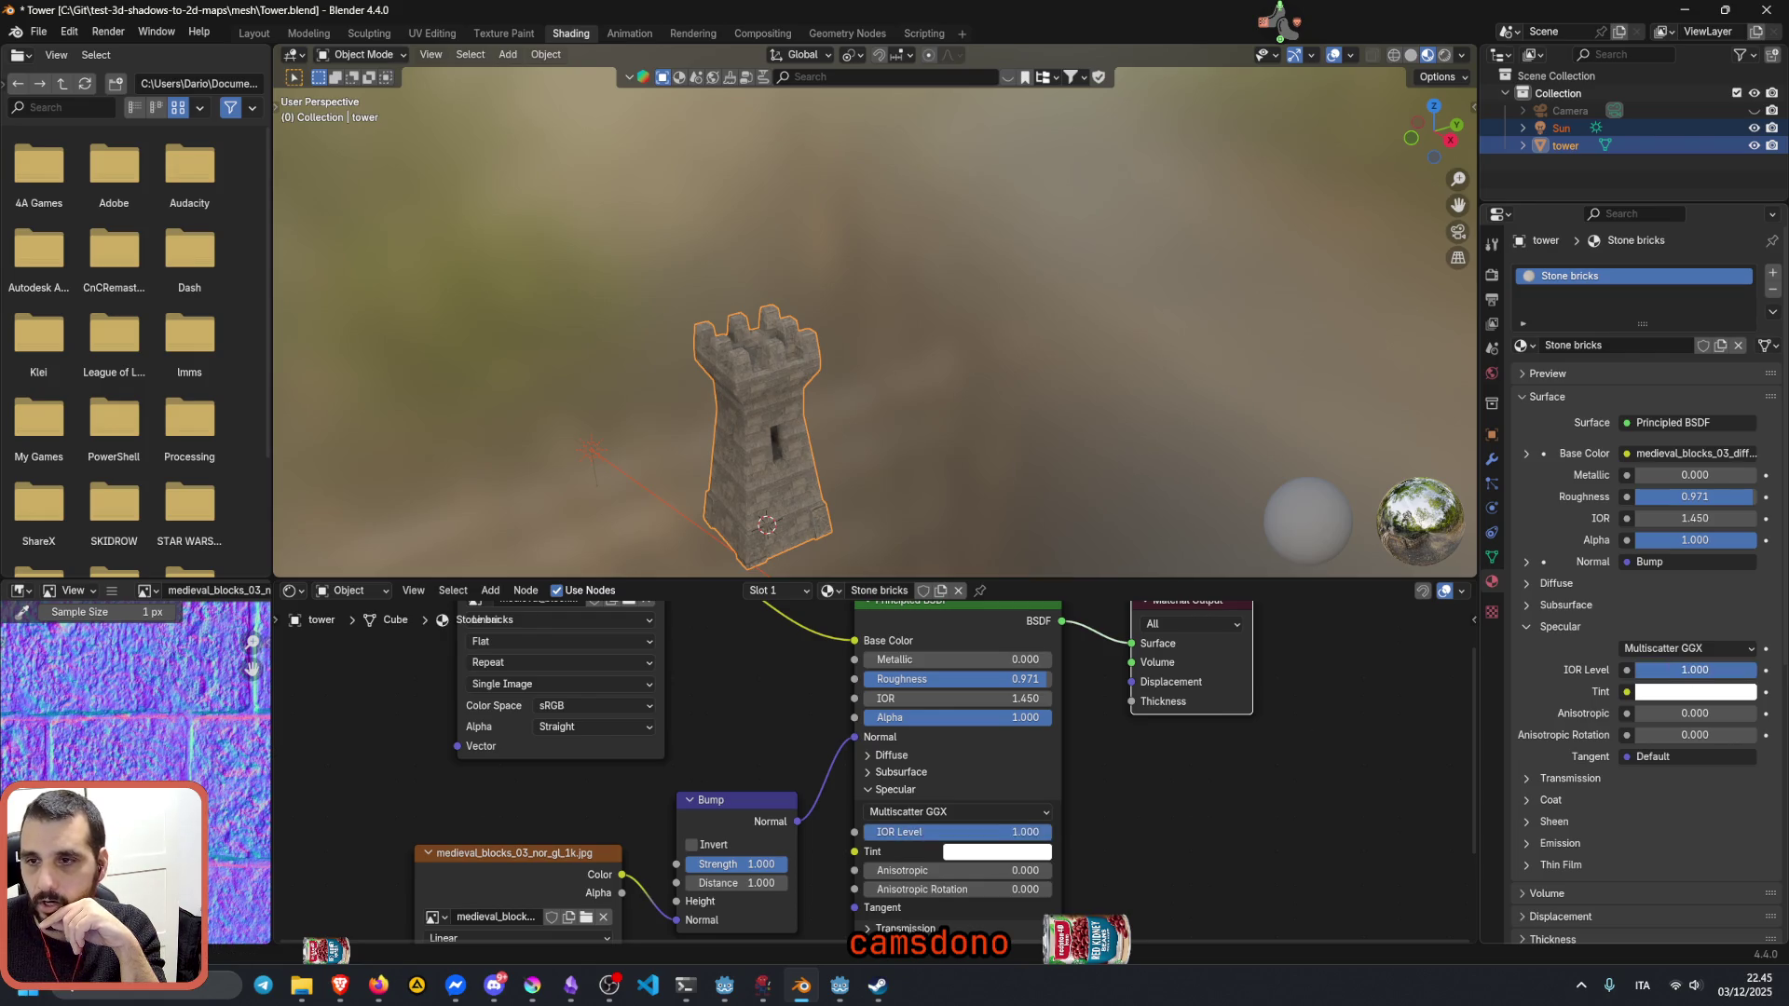
Step: Raise the Diffuse Roughness to 1.000, then collapse the panels
click(1560, 628)
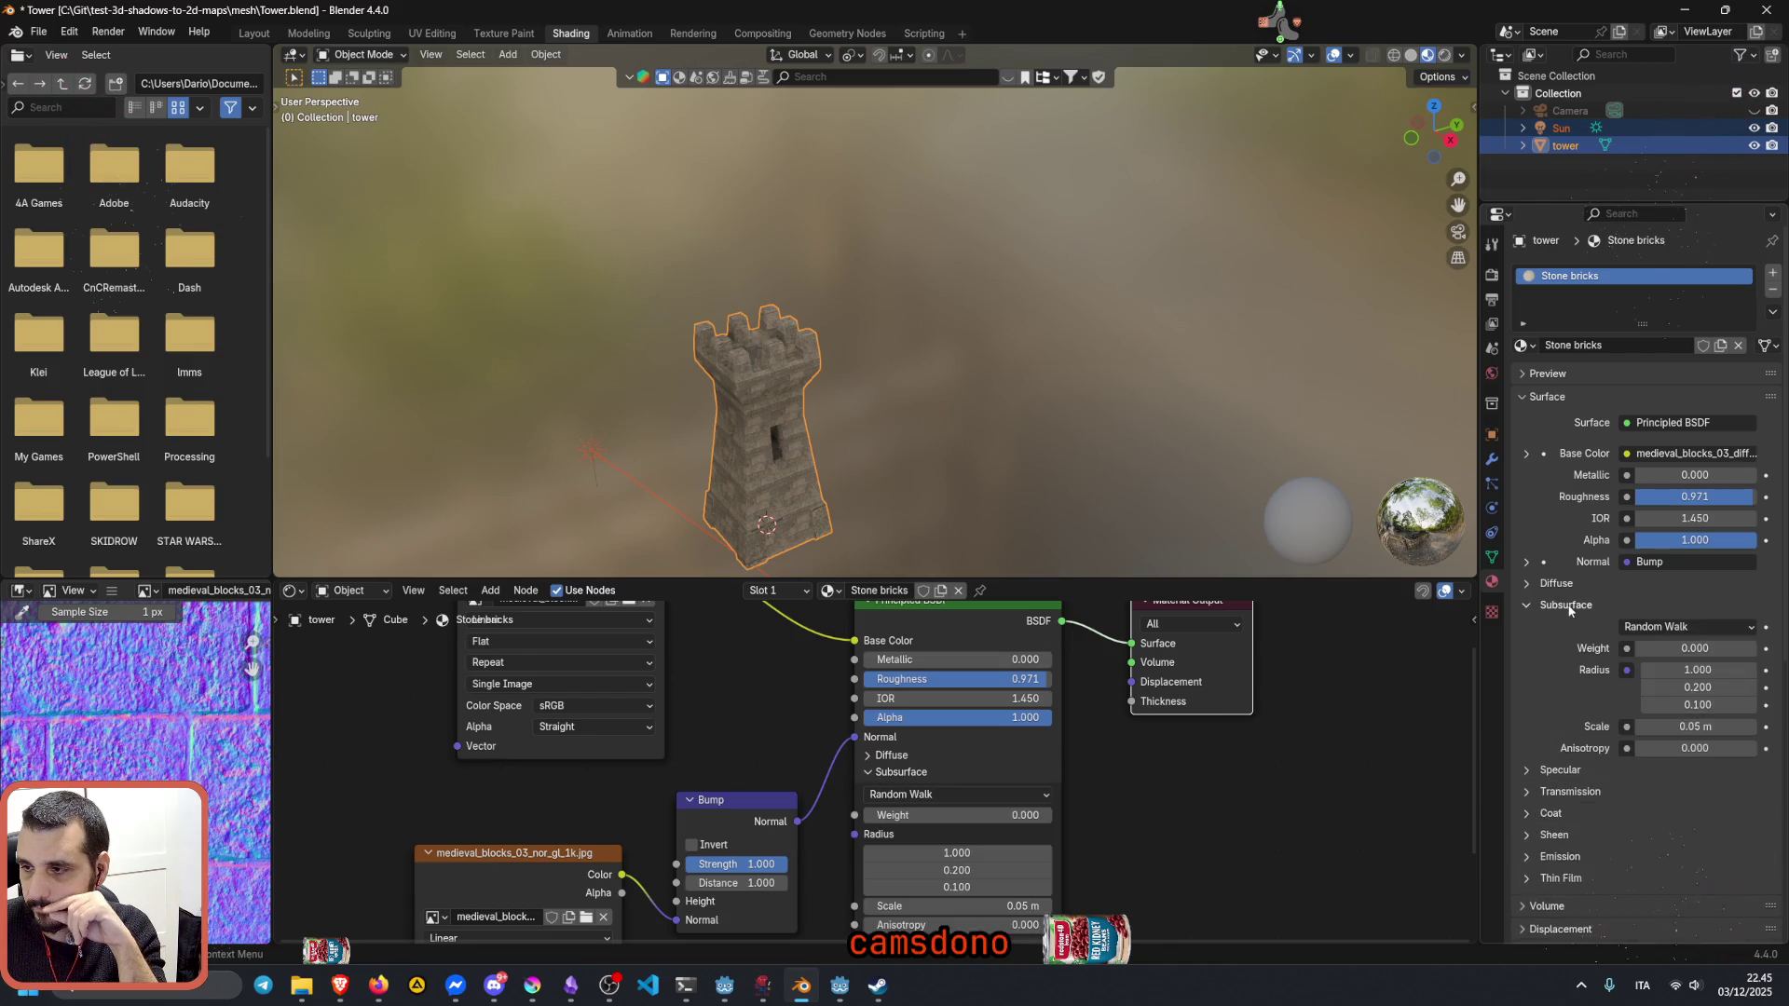
click(1566, 604)
click(1556, 583)
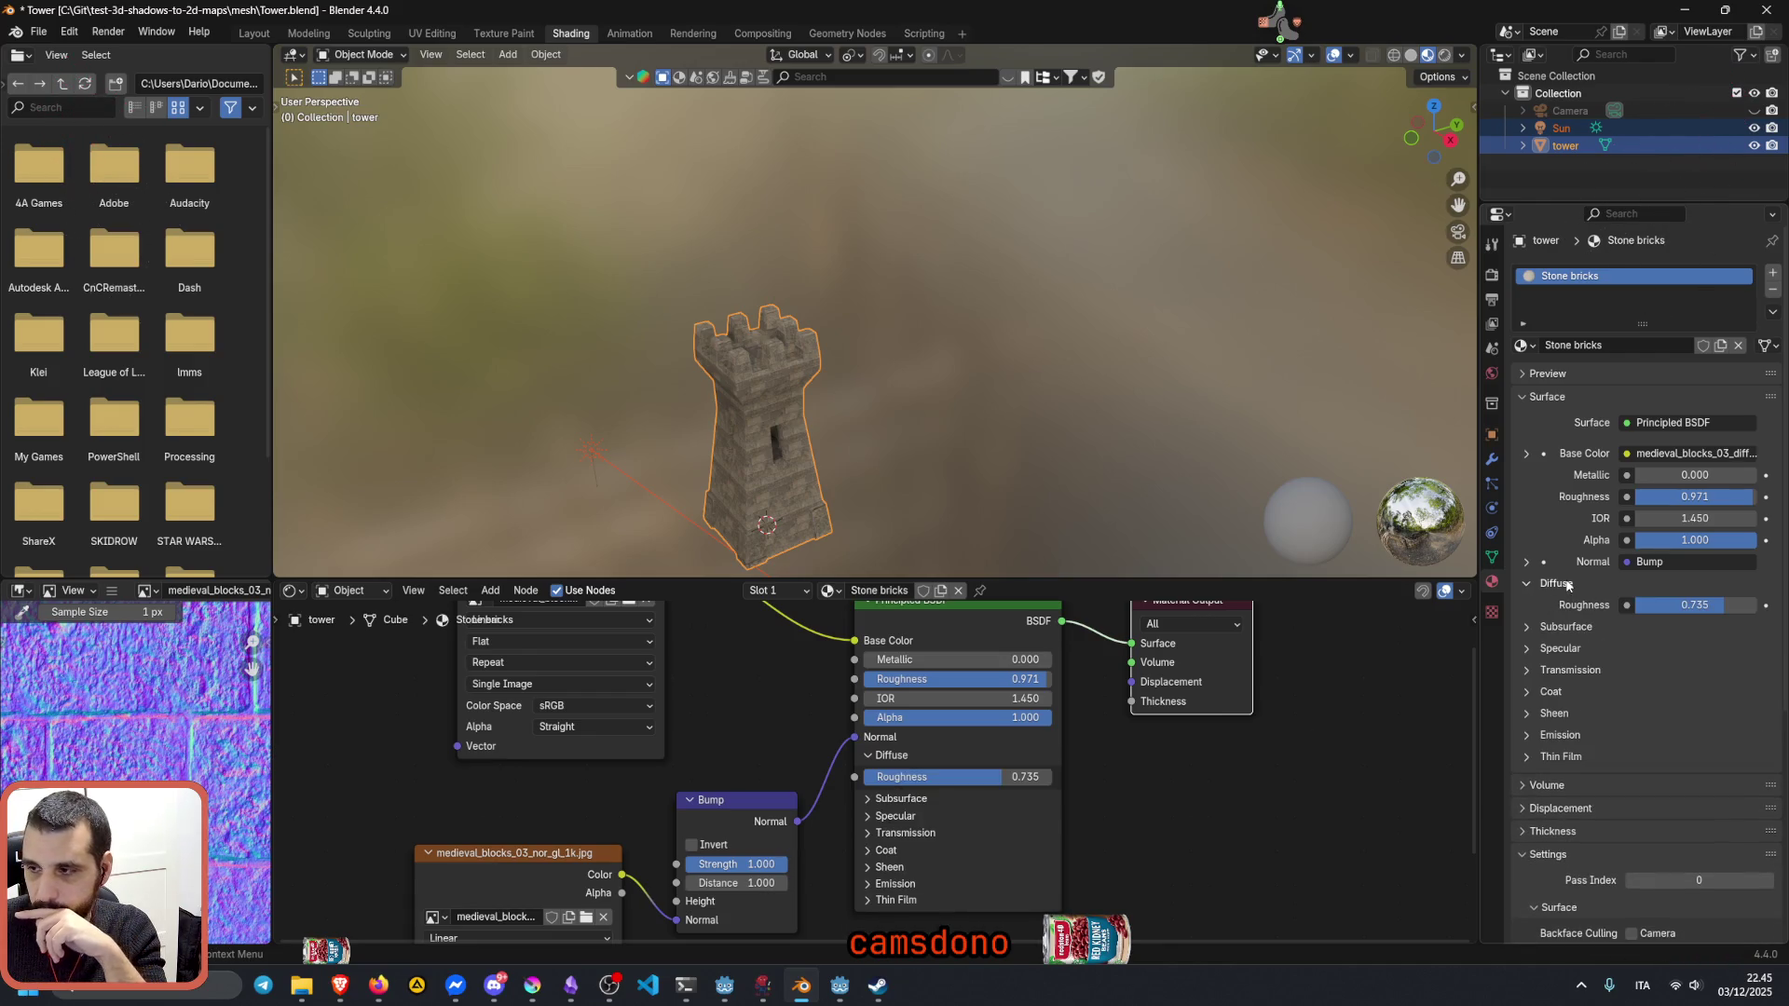
mouse_move(1723, 605)
mouse_down()
mouse_move(1758, 603)
mouse_move(1636, 604)
mouse_up()
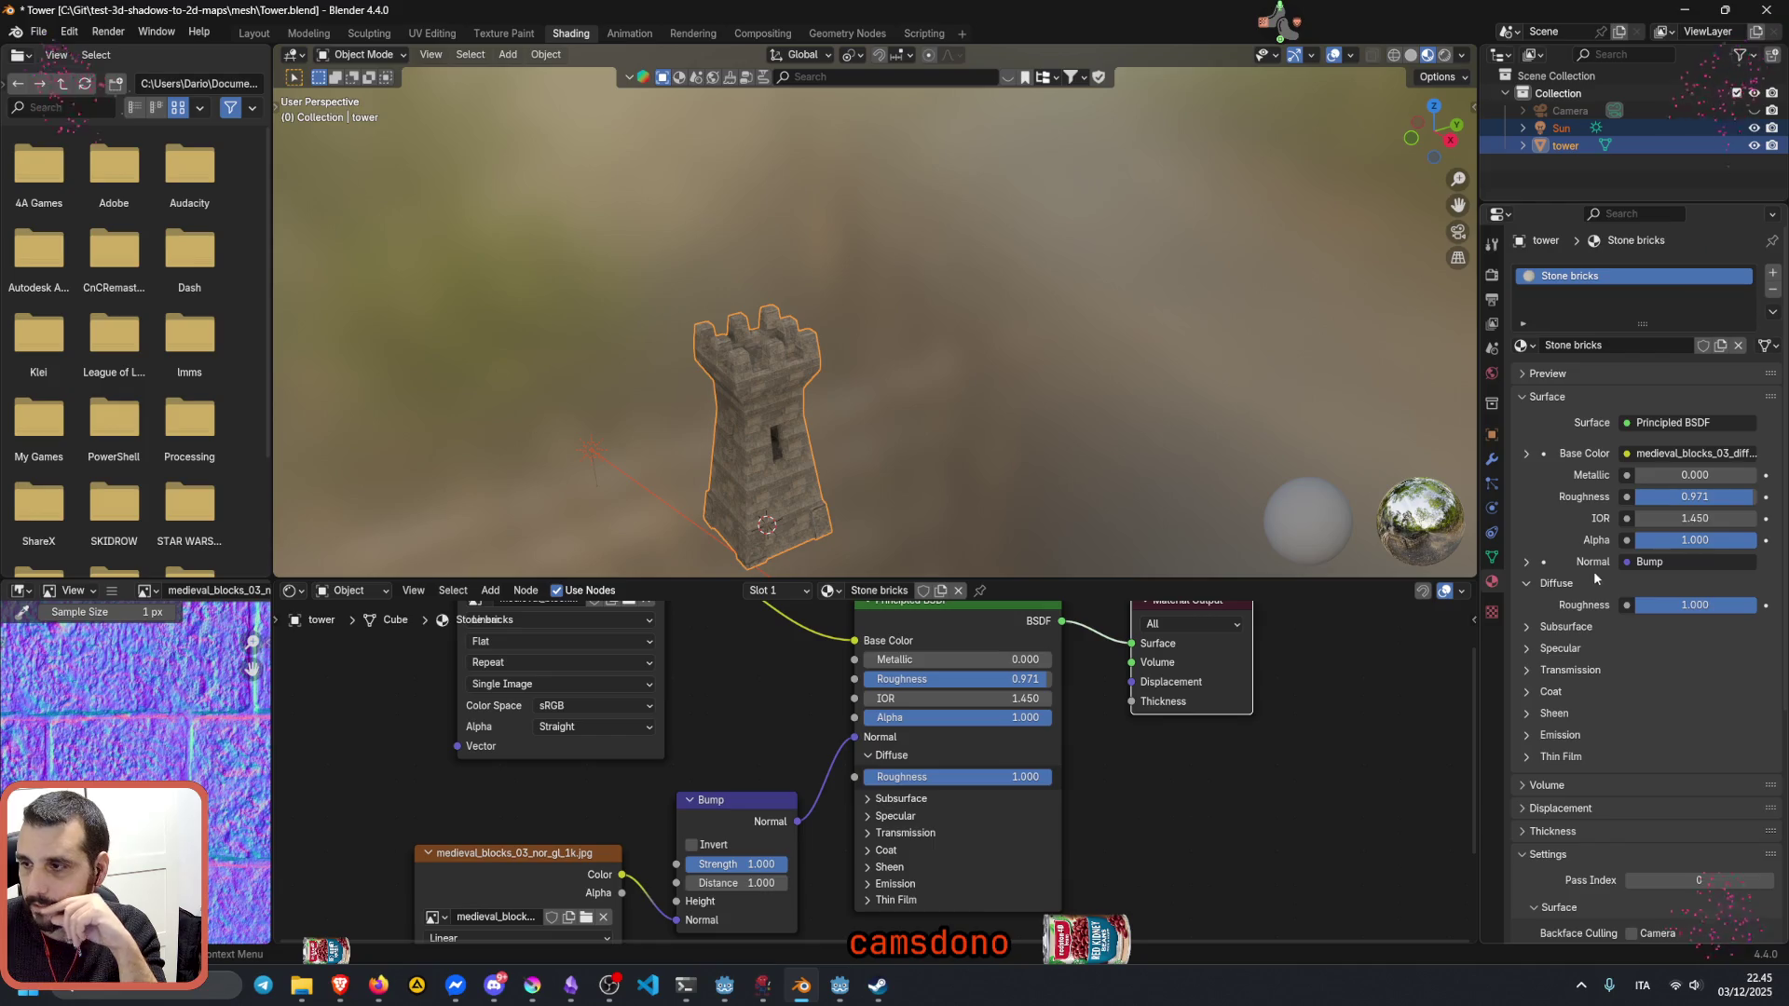
click(1555, 583)
click(1566, 603)
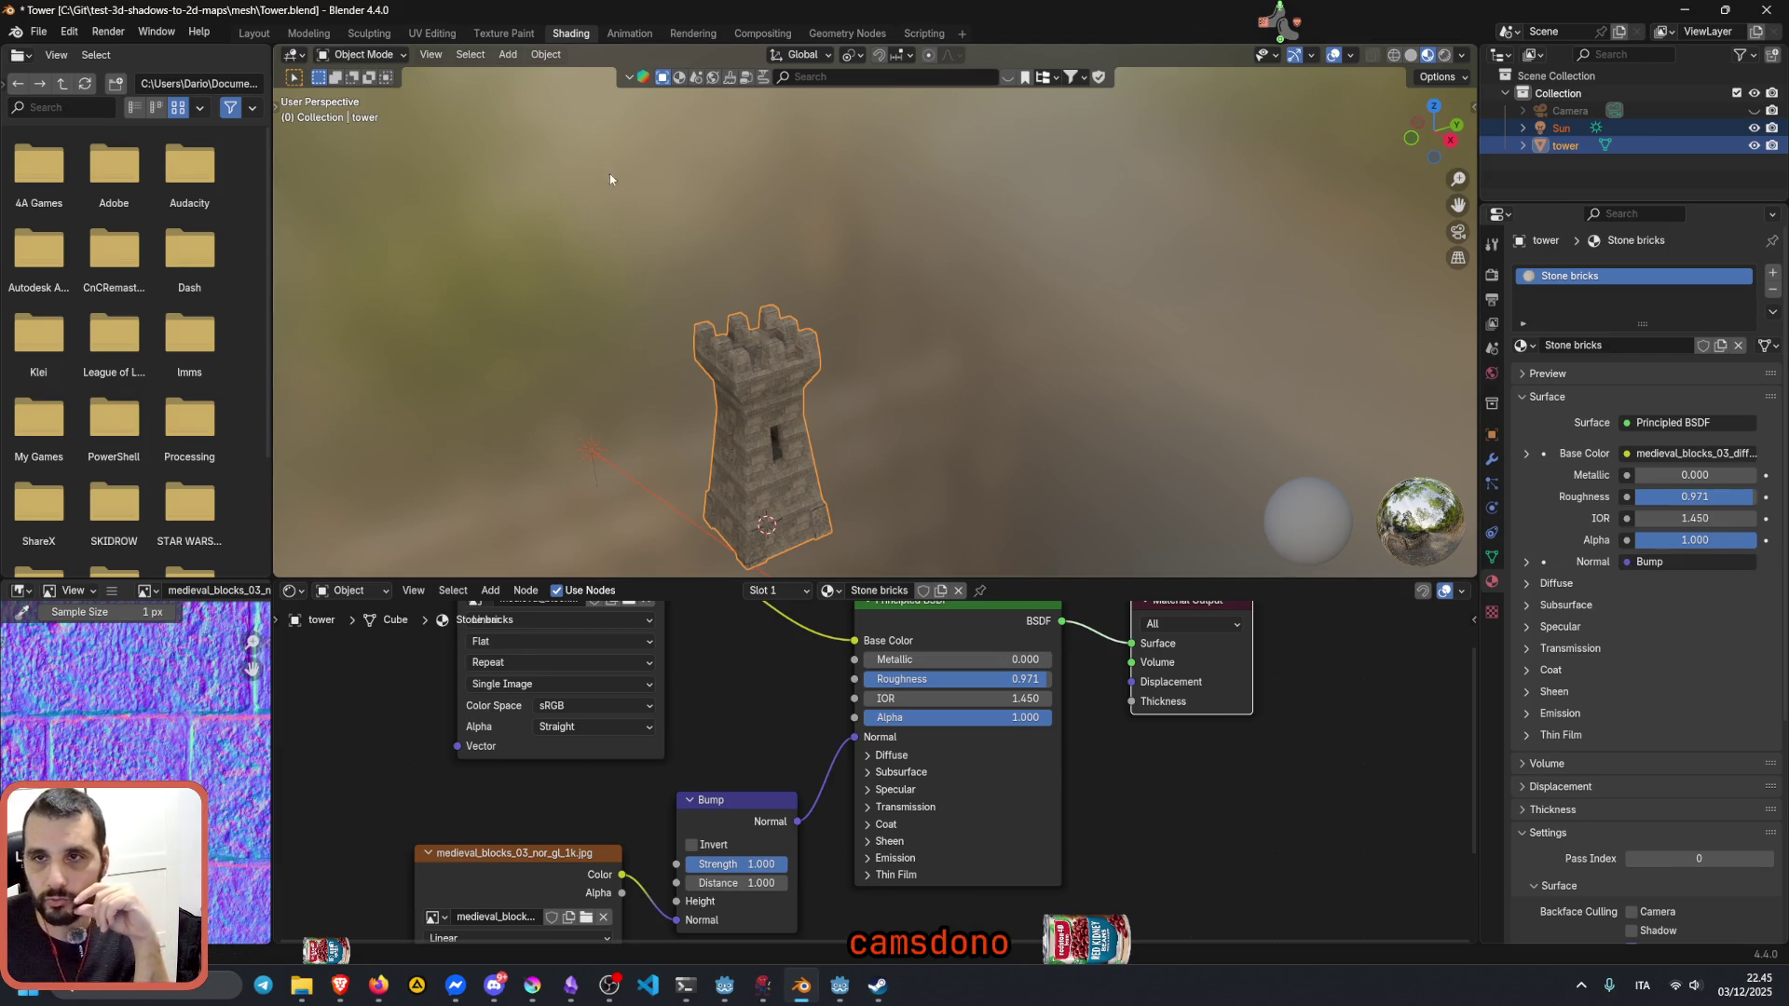
Step: Return to the Layout workspace, deselect the tower and collapse the sampling, depth of field and color management panels
click(254, 33)
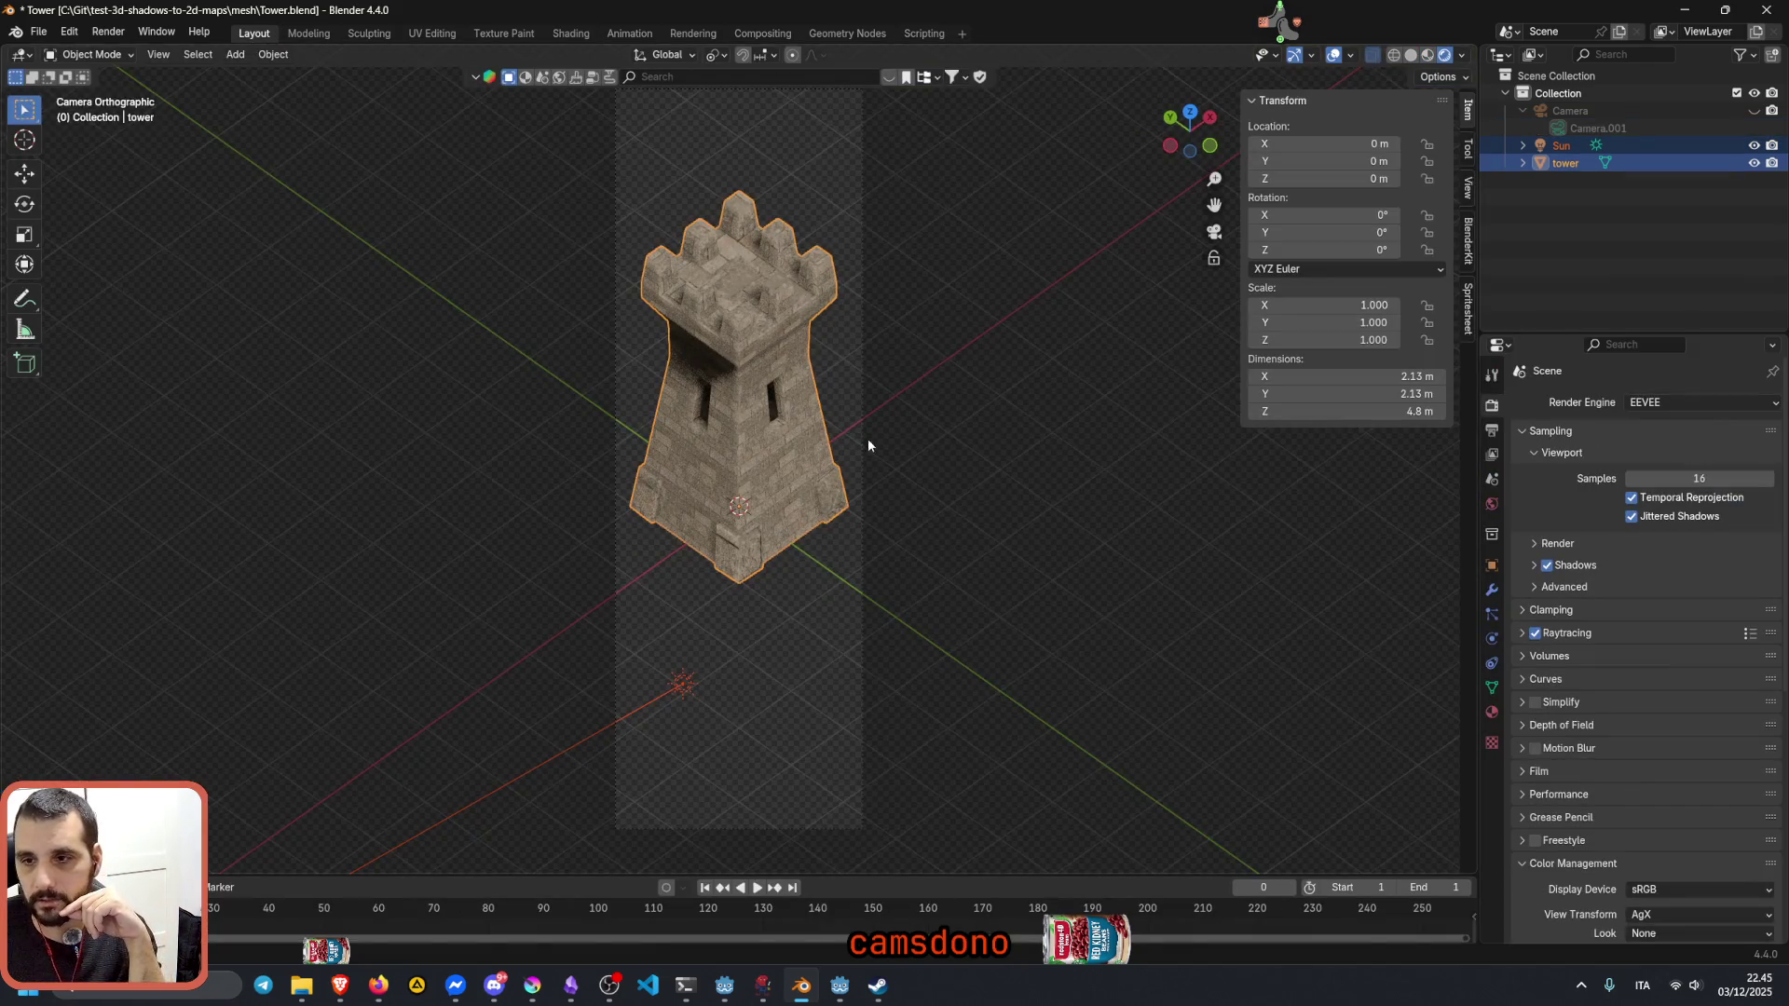
click(1002, 429)
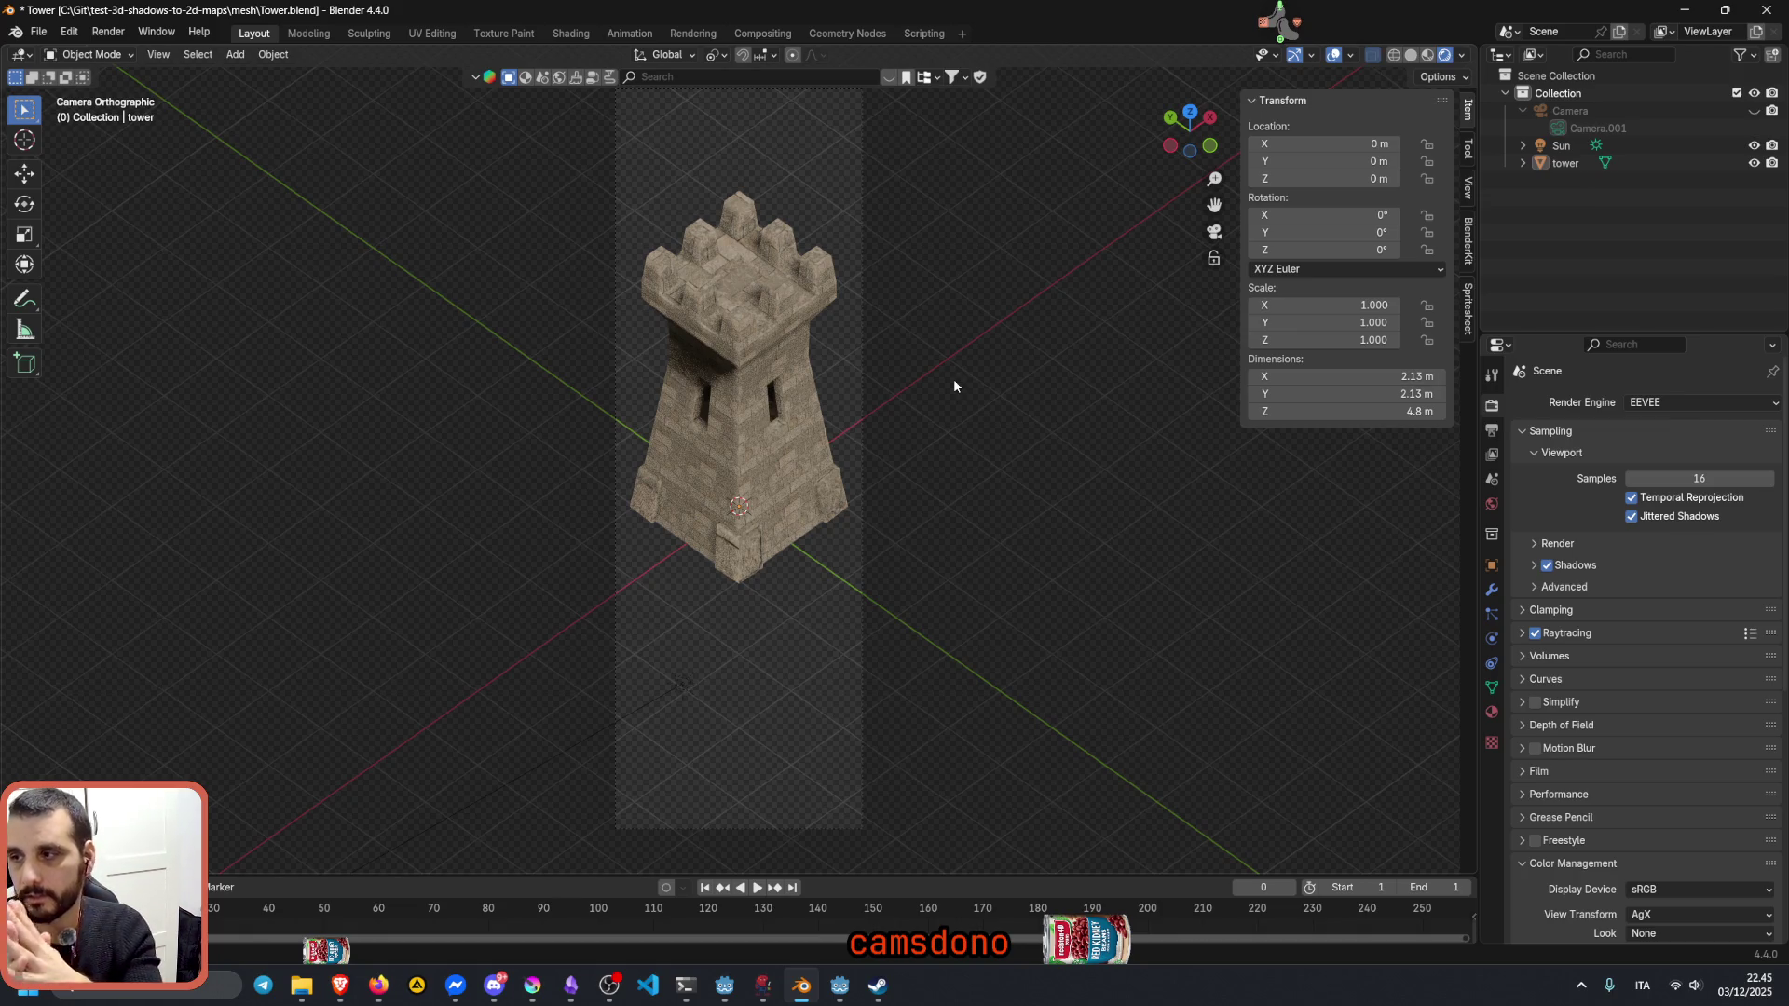
click(1537, 452)
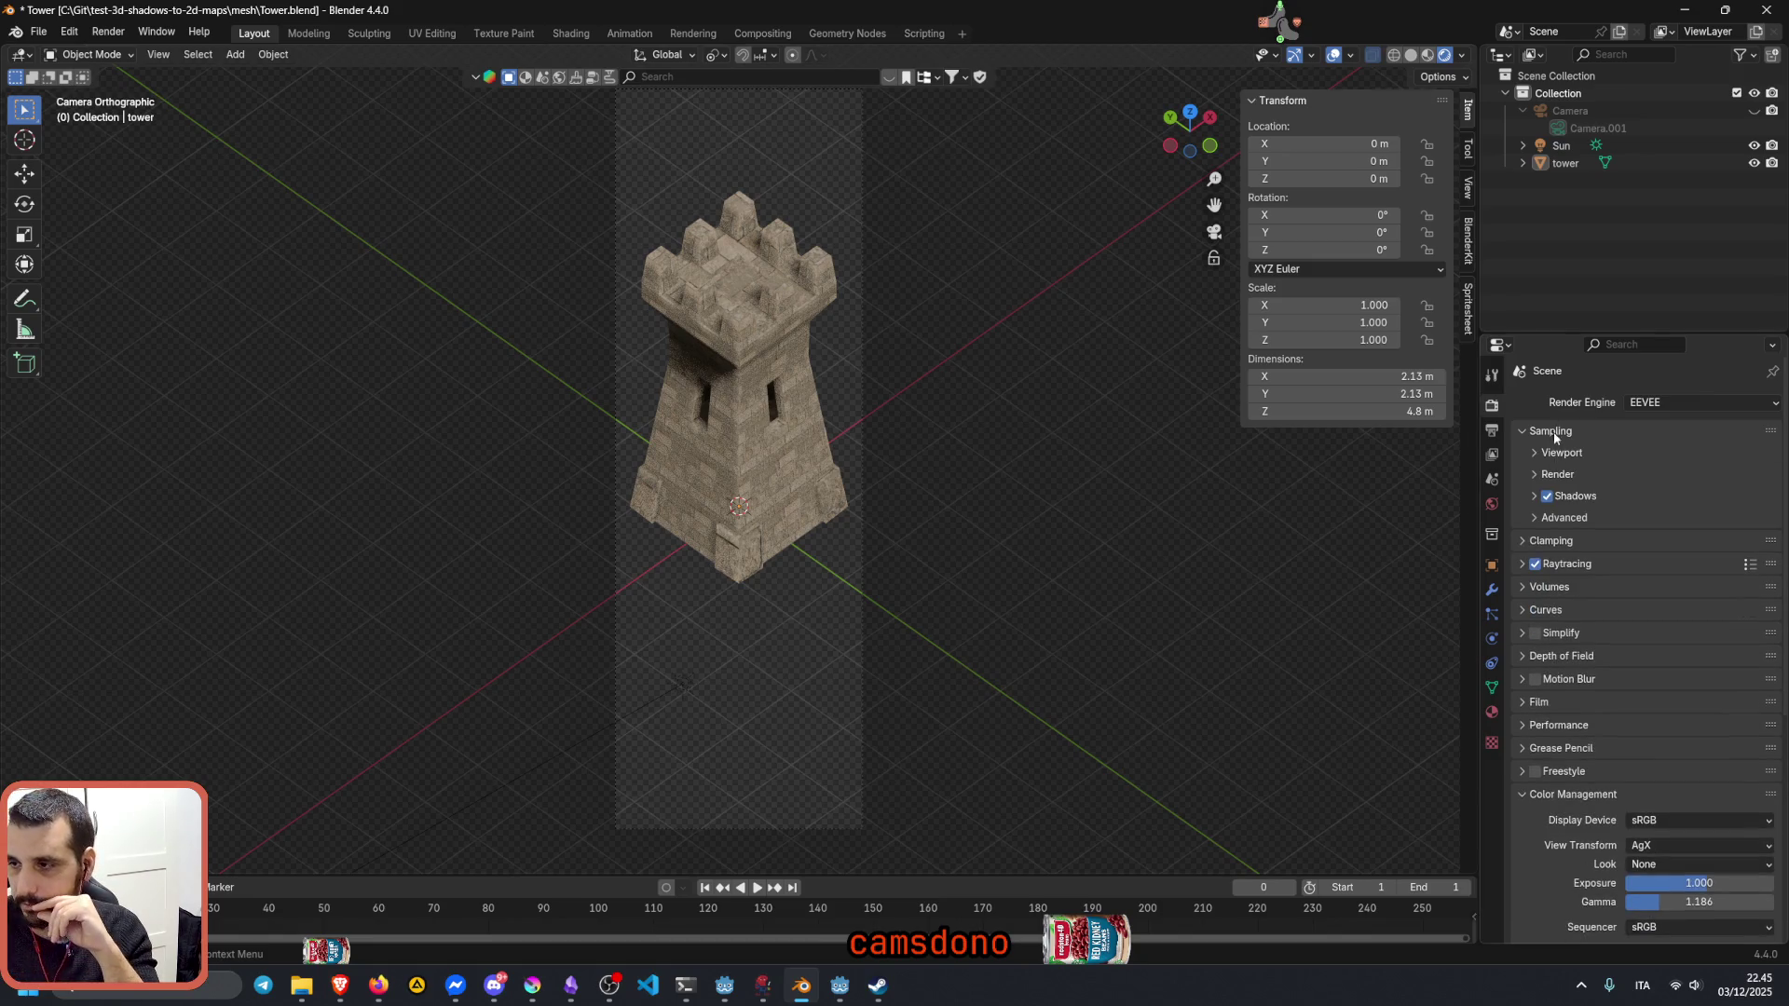
click(1589, 658)
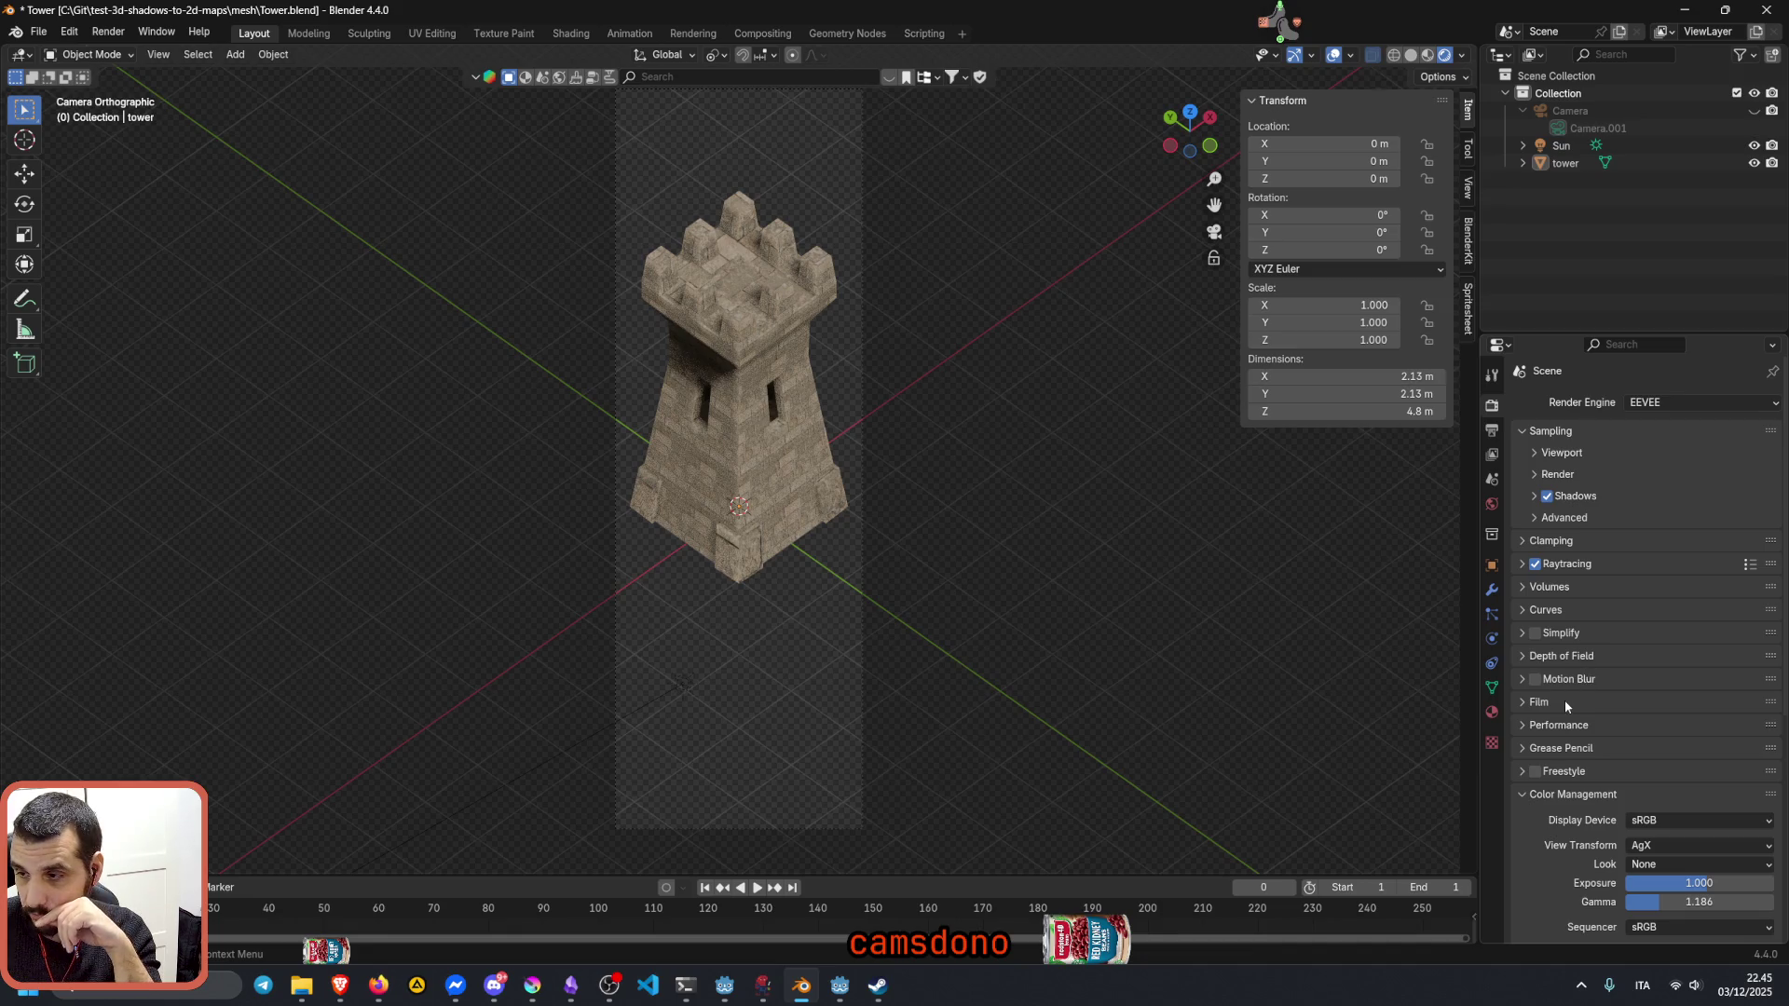
click(1563, 701)
click(1591, 794)
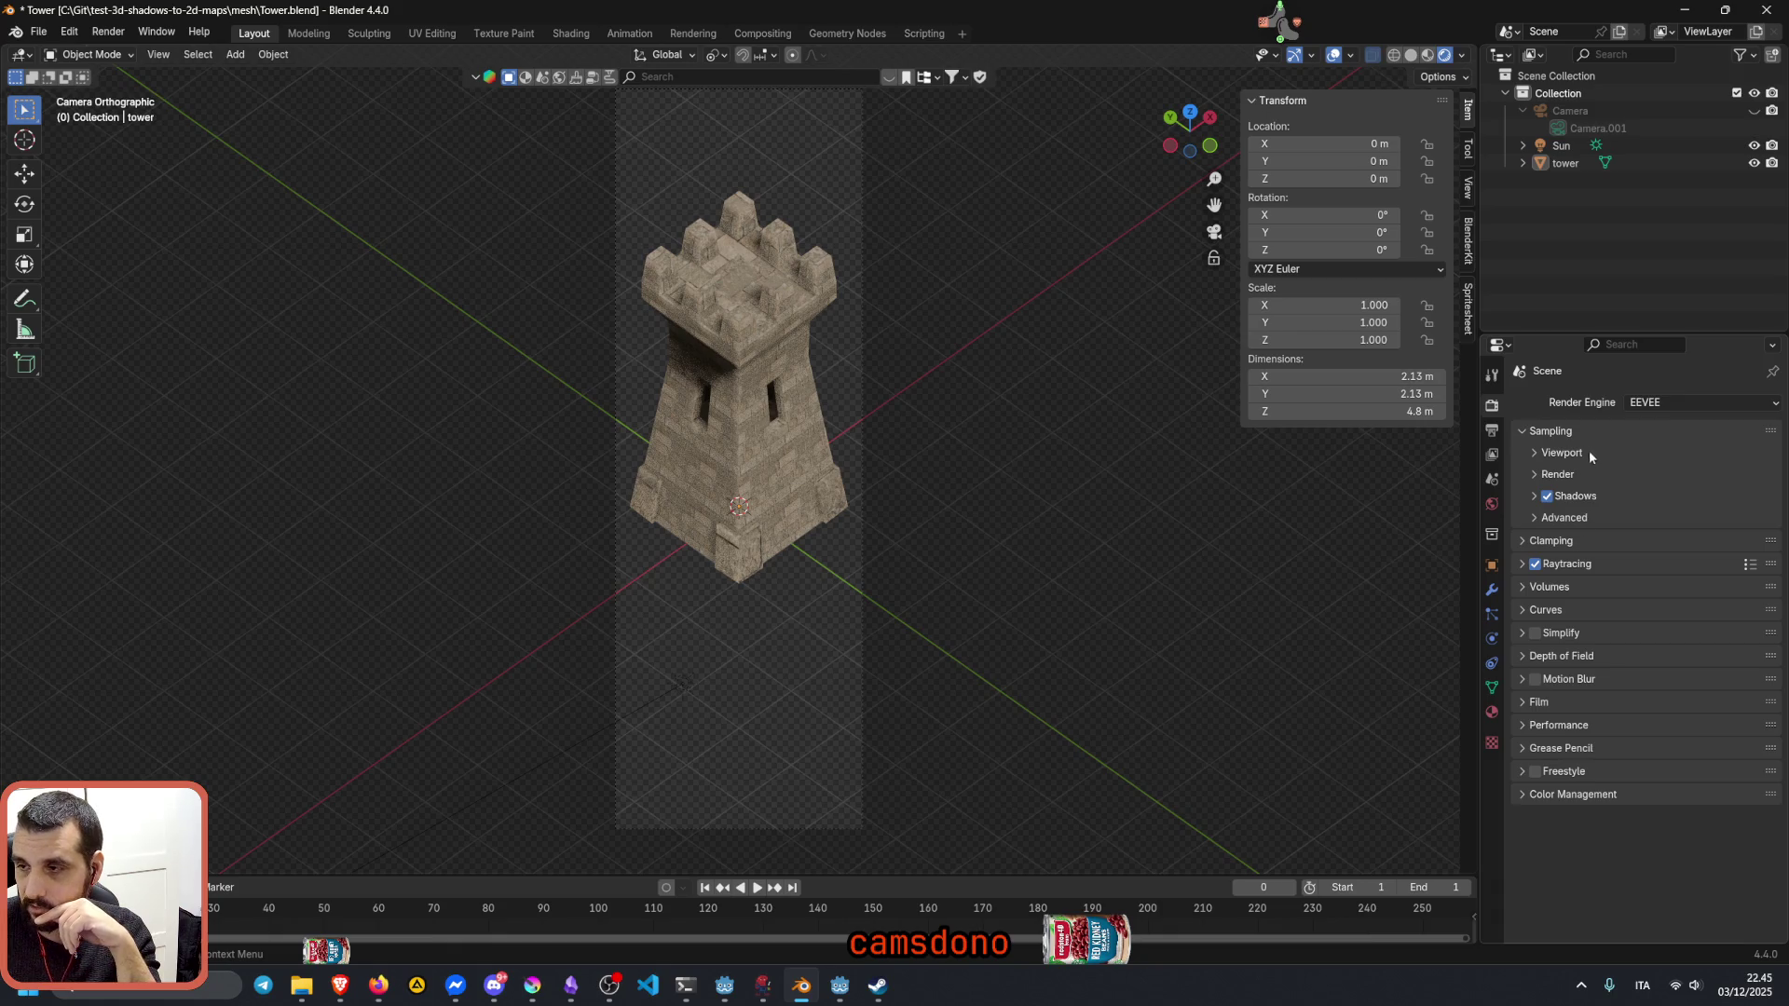
Step: Collapse the remaining sampling panels and expand Volumes, showing 1:8 resolution, 64 steps, 0.800 distribution, max depth 16
click(1552, 431)
click(1552, 453)
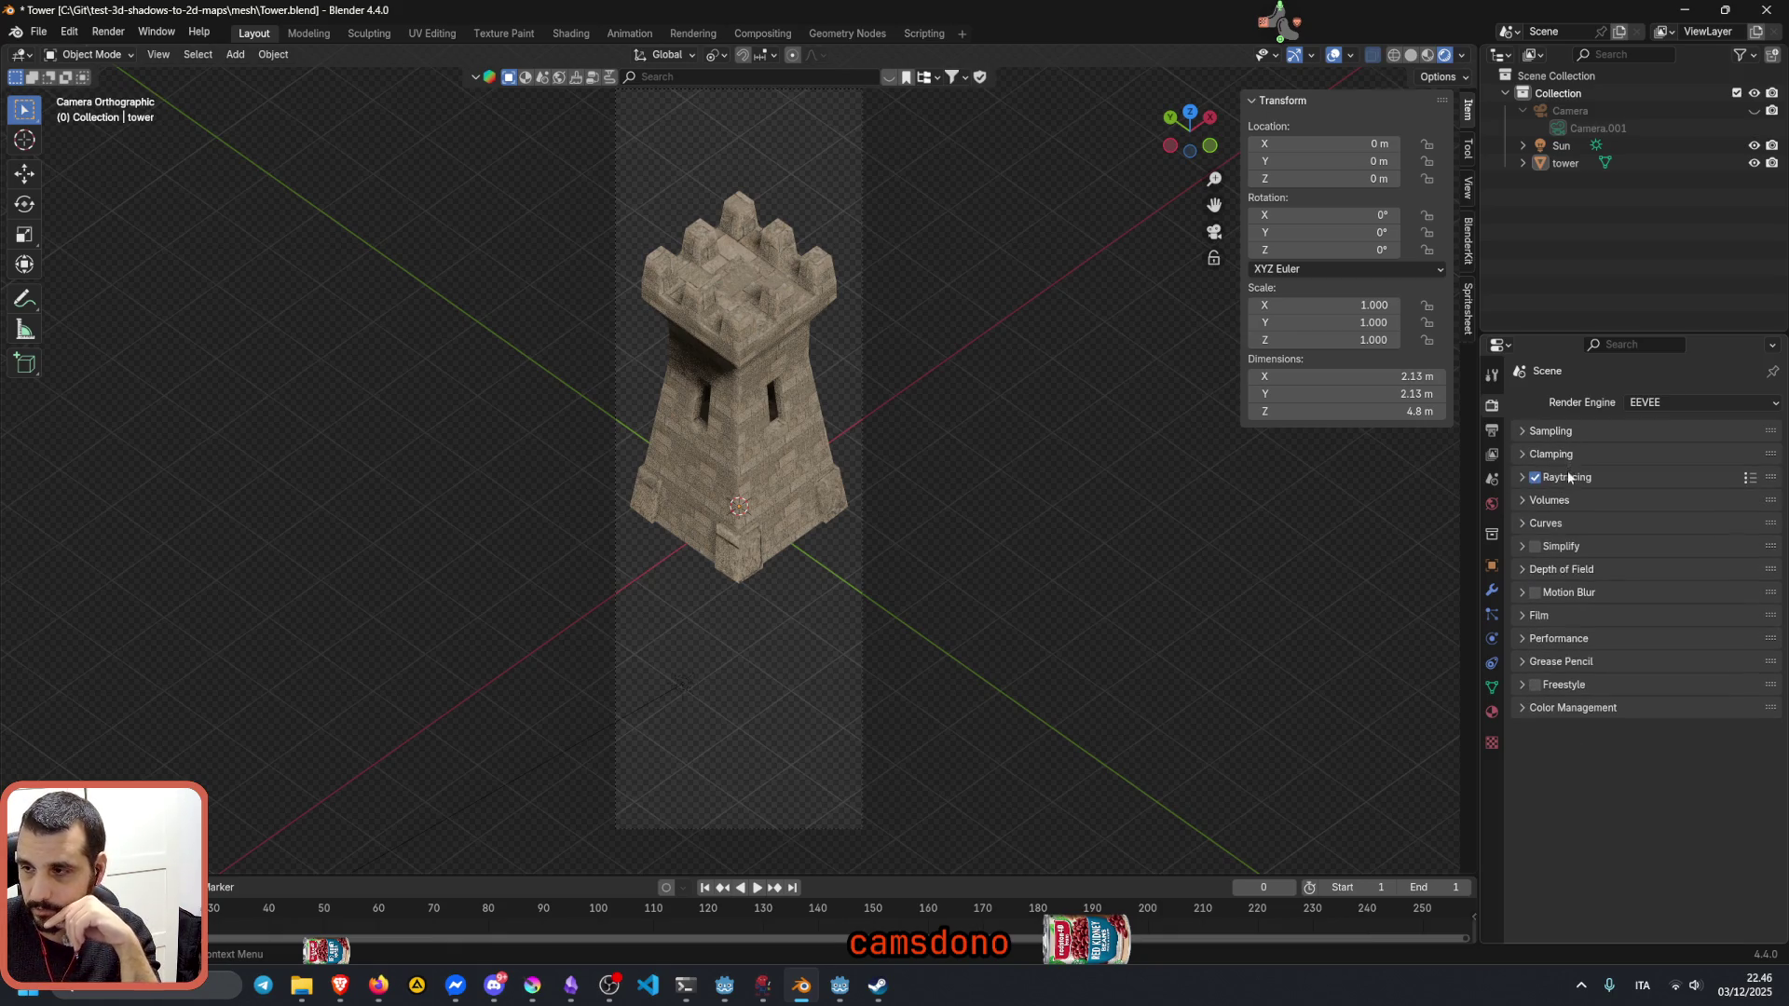
click(1554, 499)
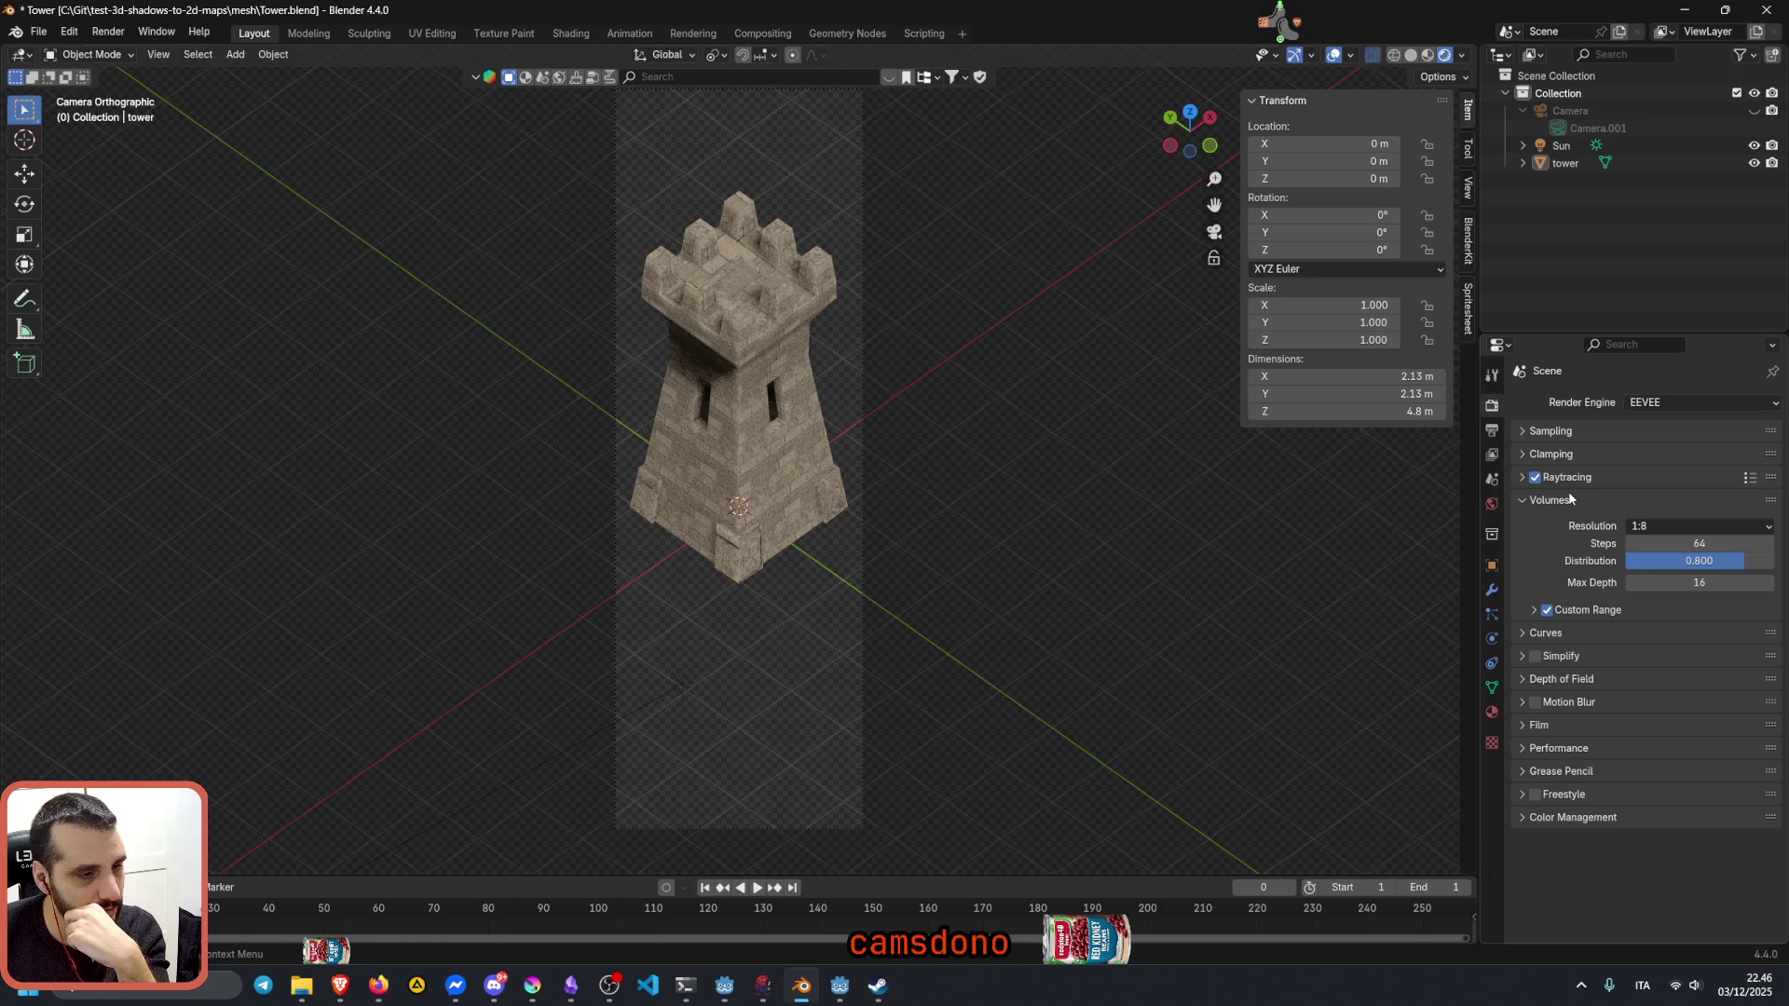
Step: Apply Shade Smooth to the tower from its object menu and deselect it to inspect the result
click(759, 374)
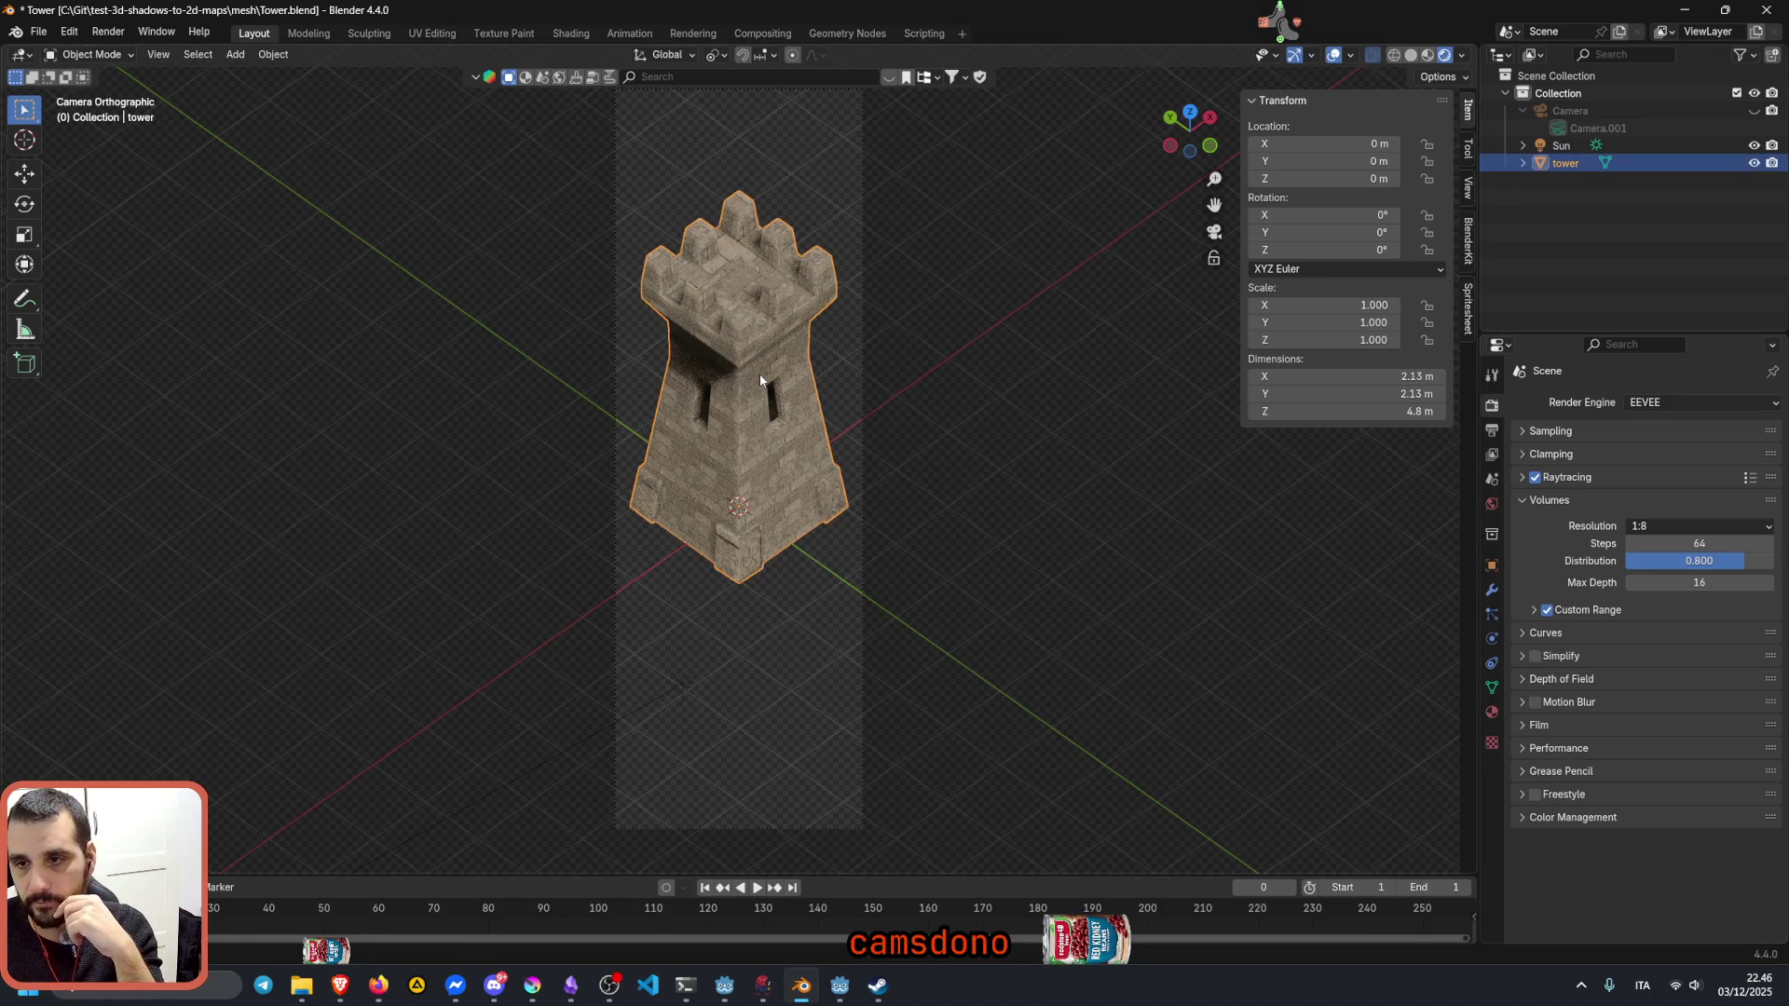
right_click(760, 374)
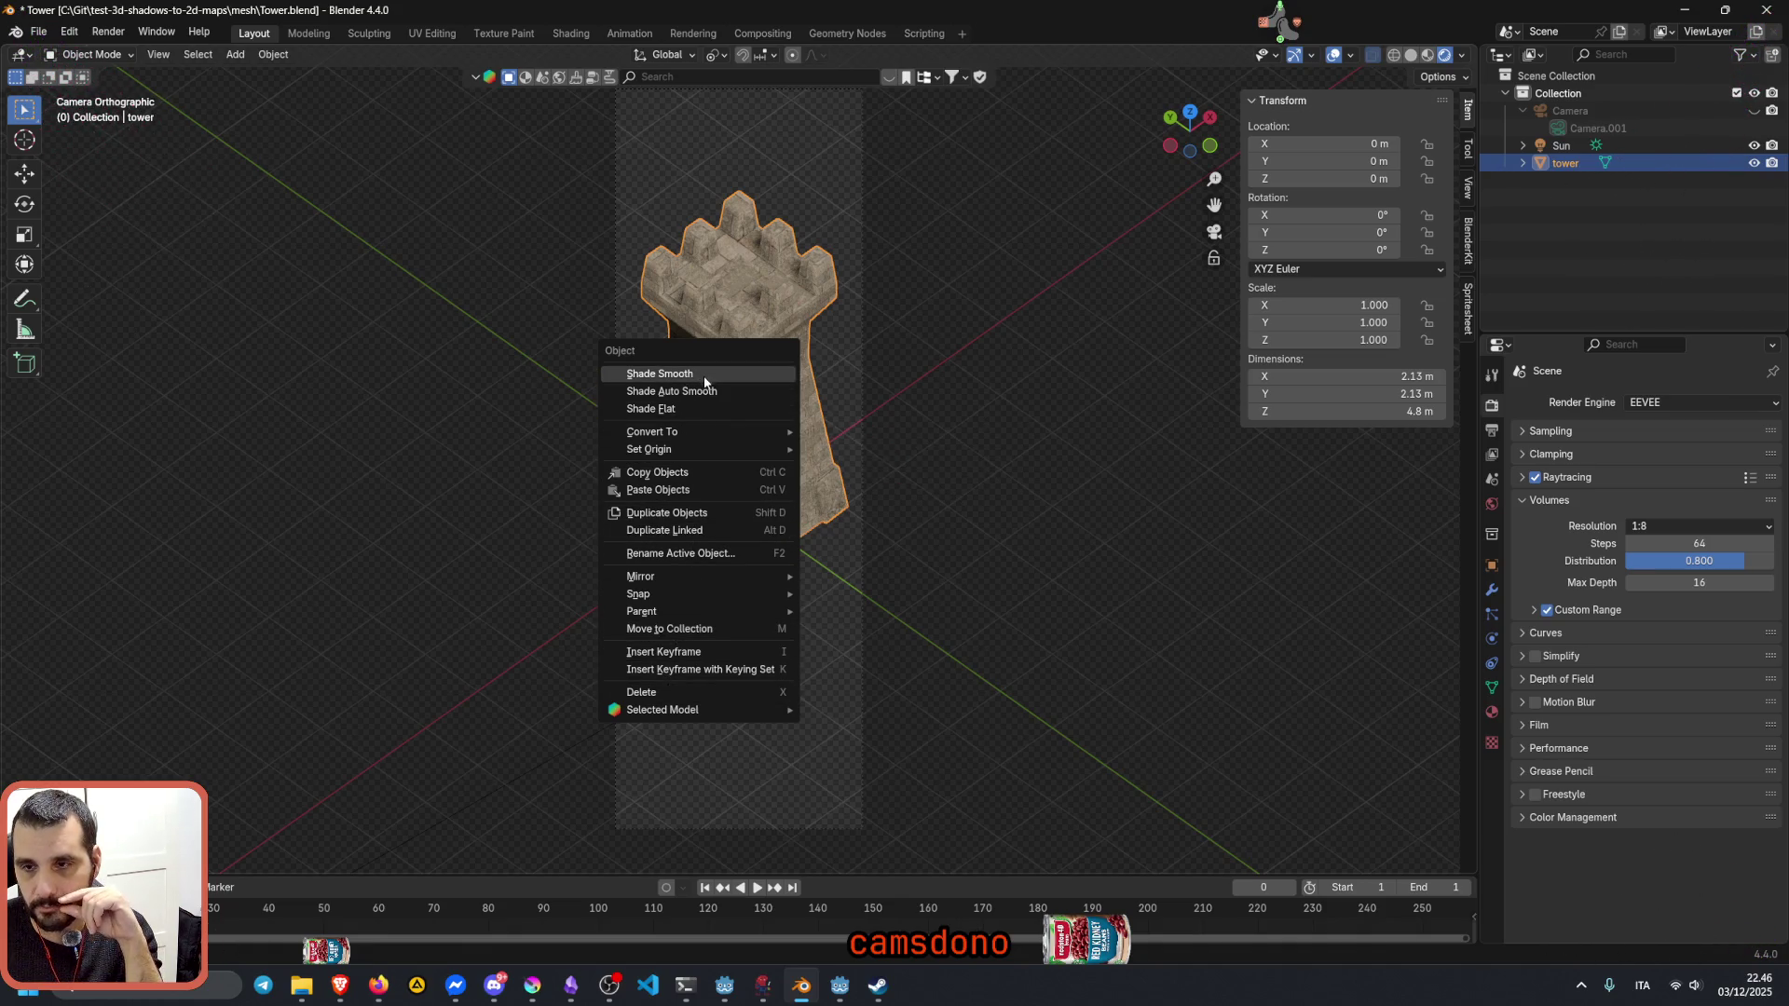
click(697, 406)
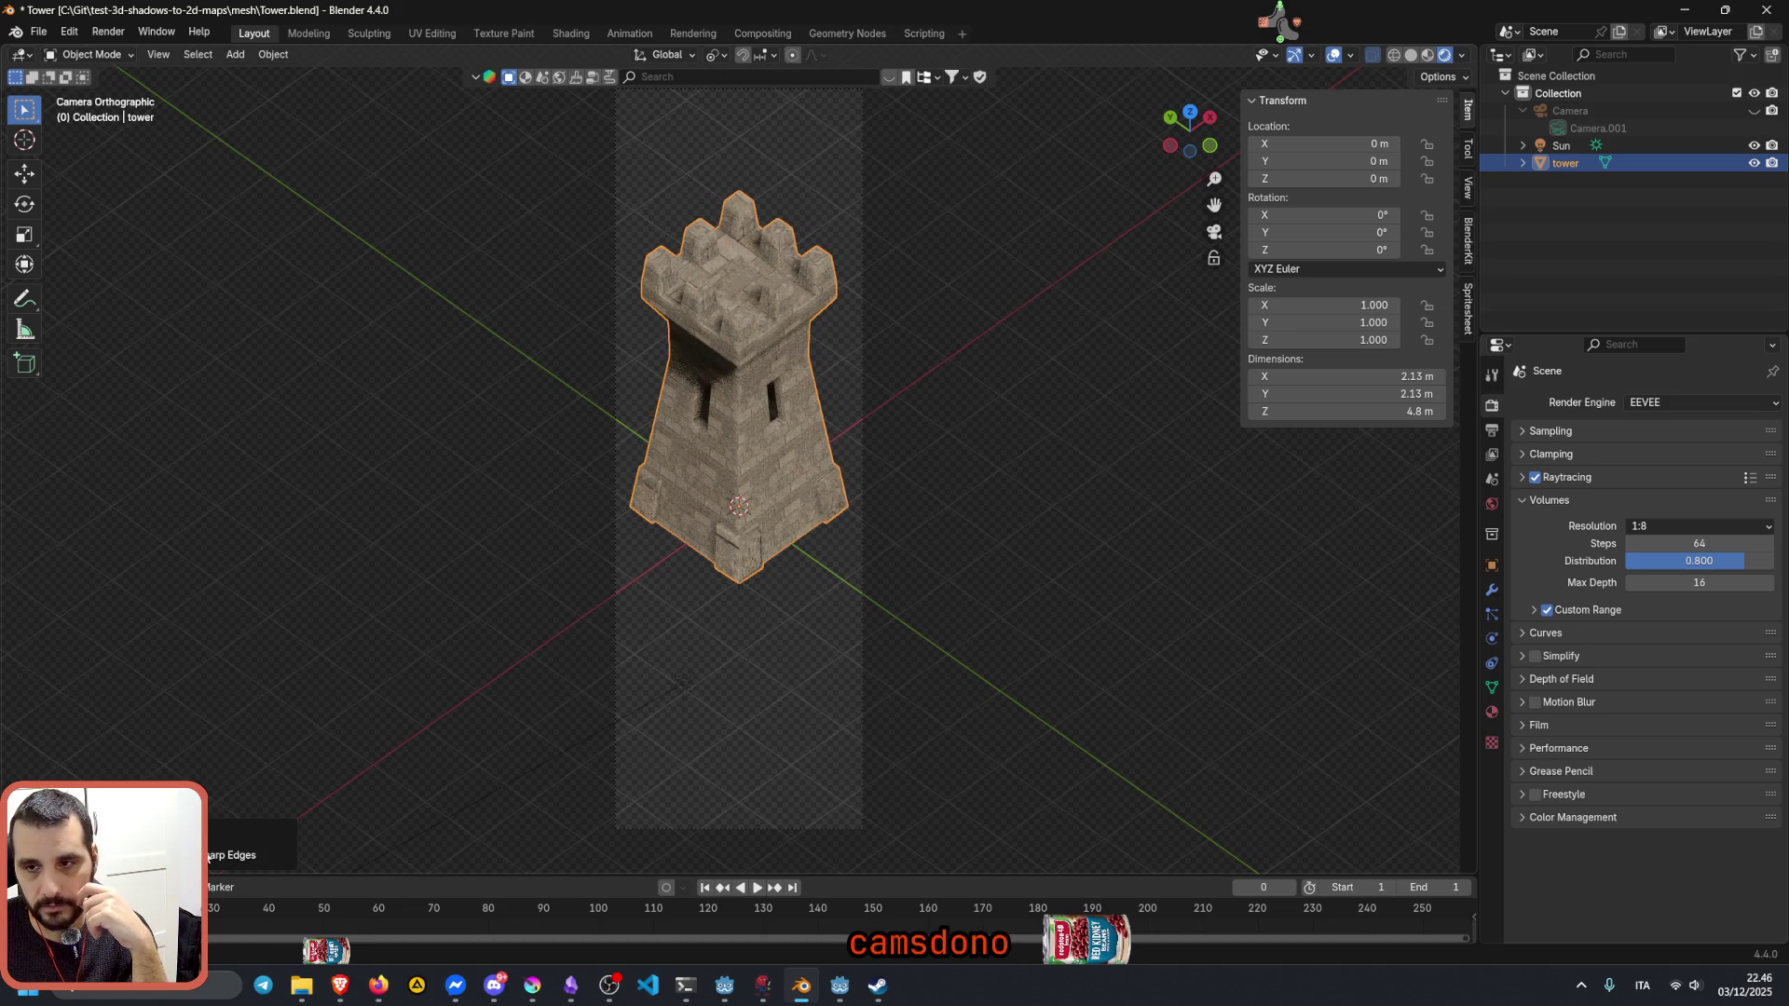
click(267, 659)
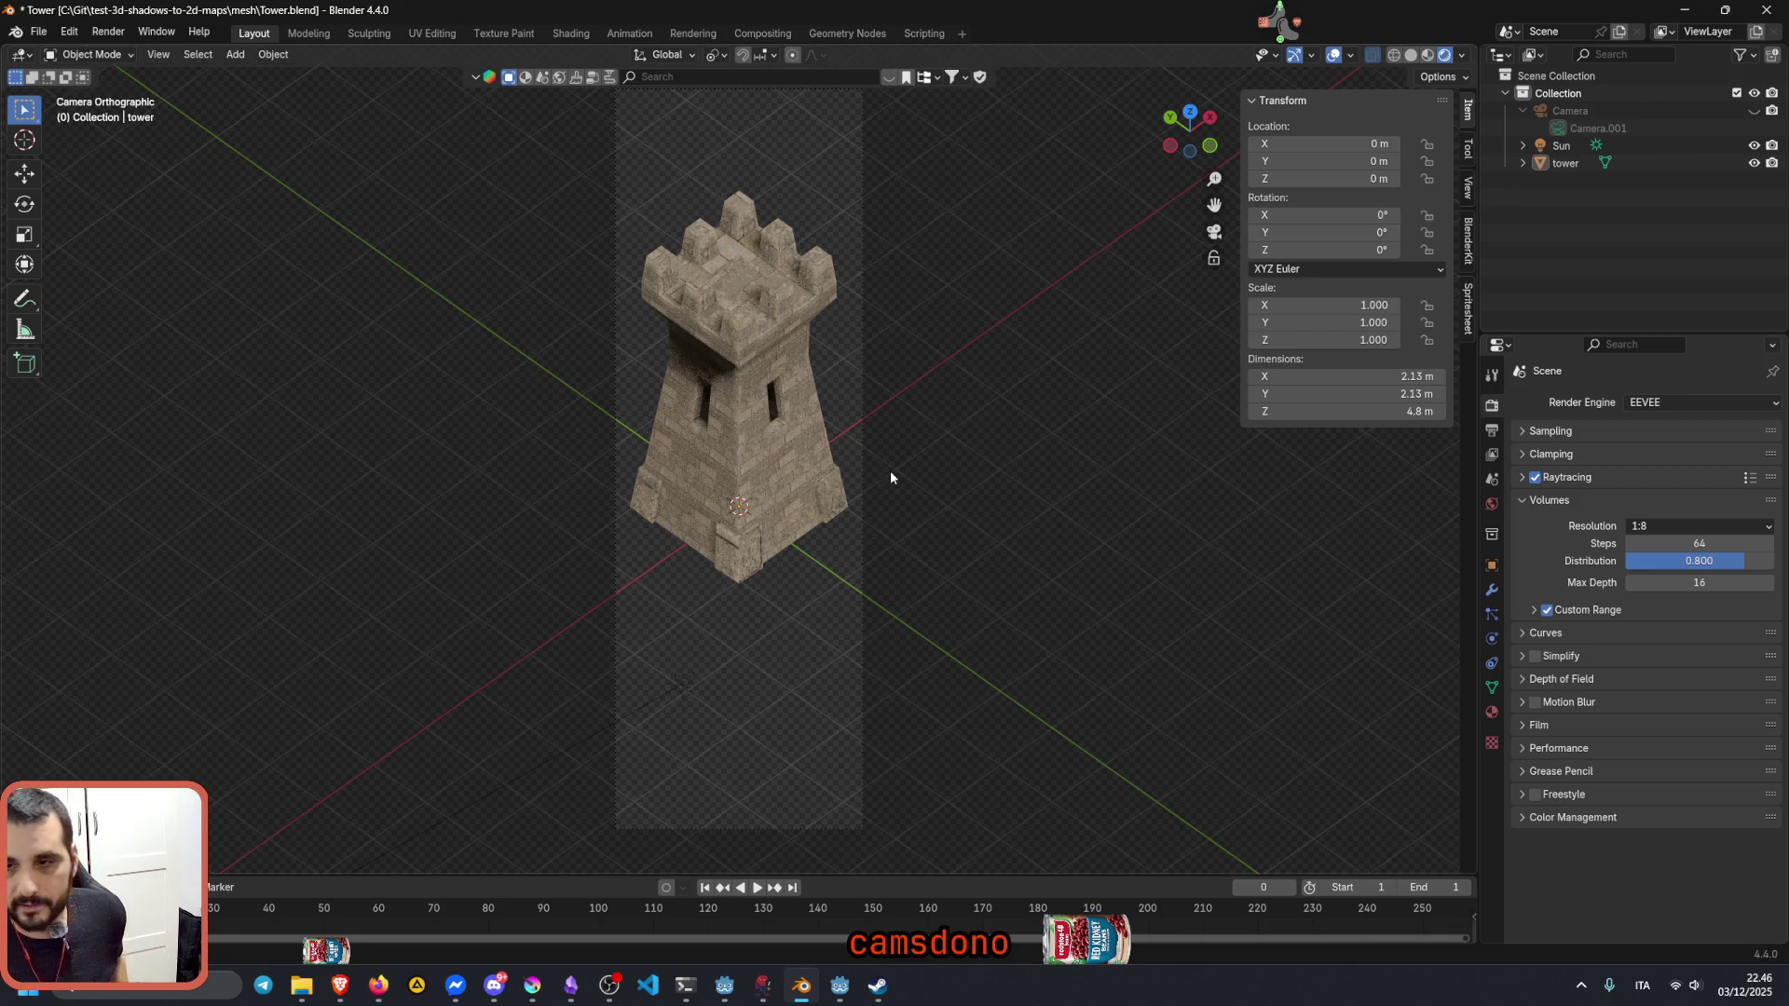
Step: Apply Shade Auto Smooth to the tower and deselect it to inspect the shading
click(763, 428)
right_click(763, 423)
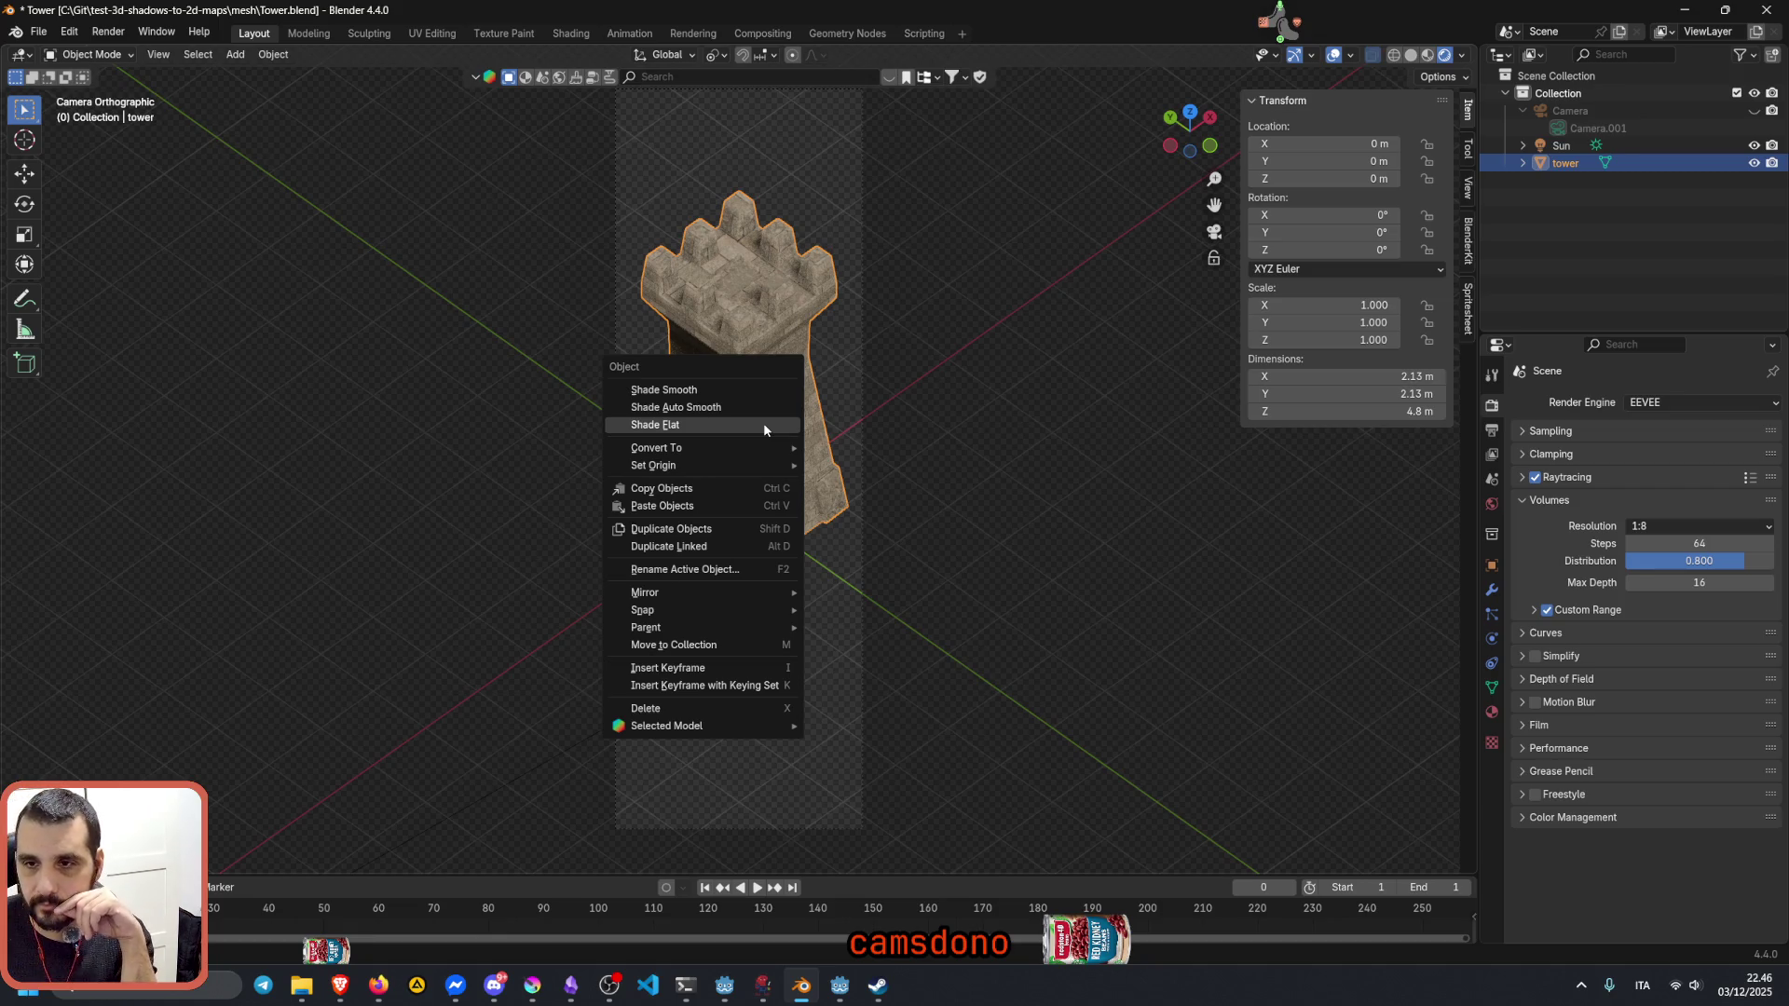
click(711, 410)
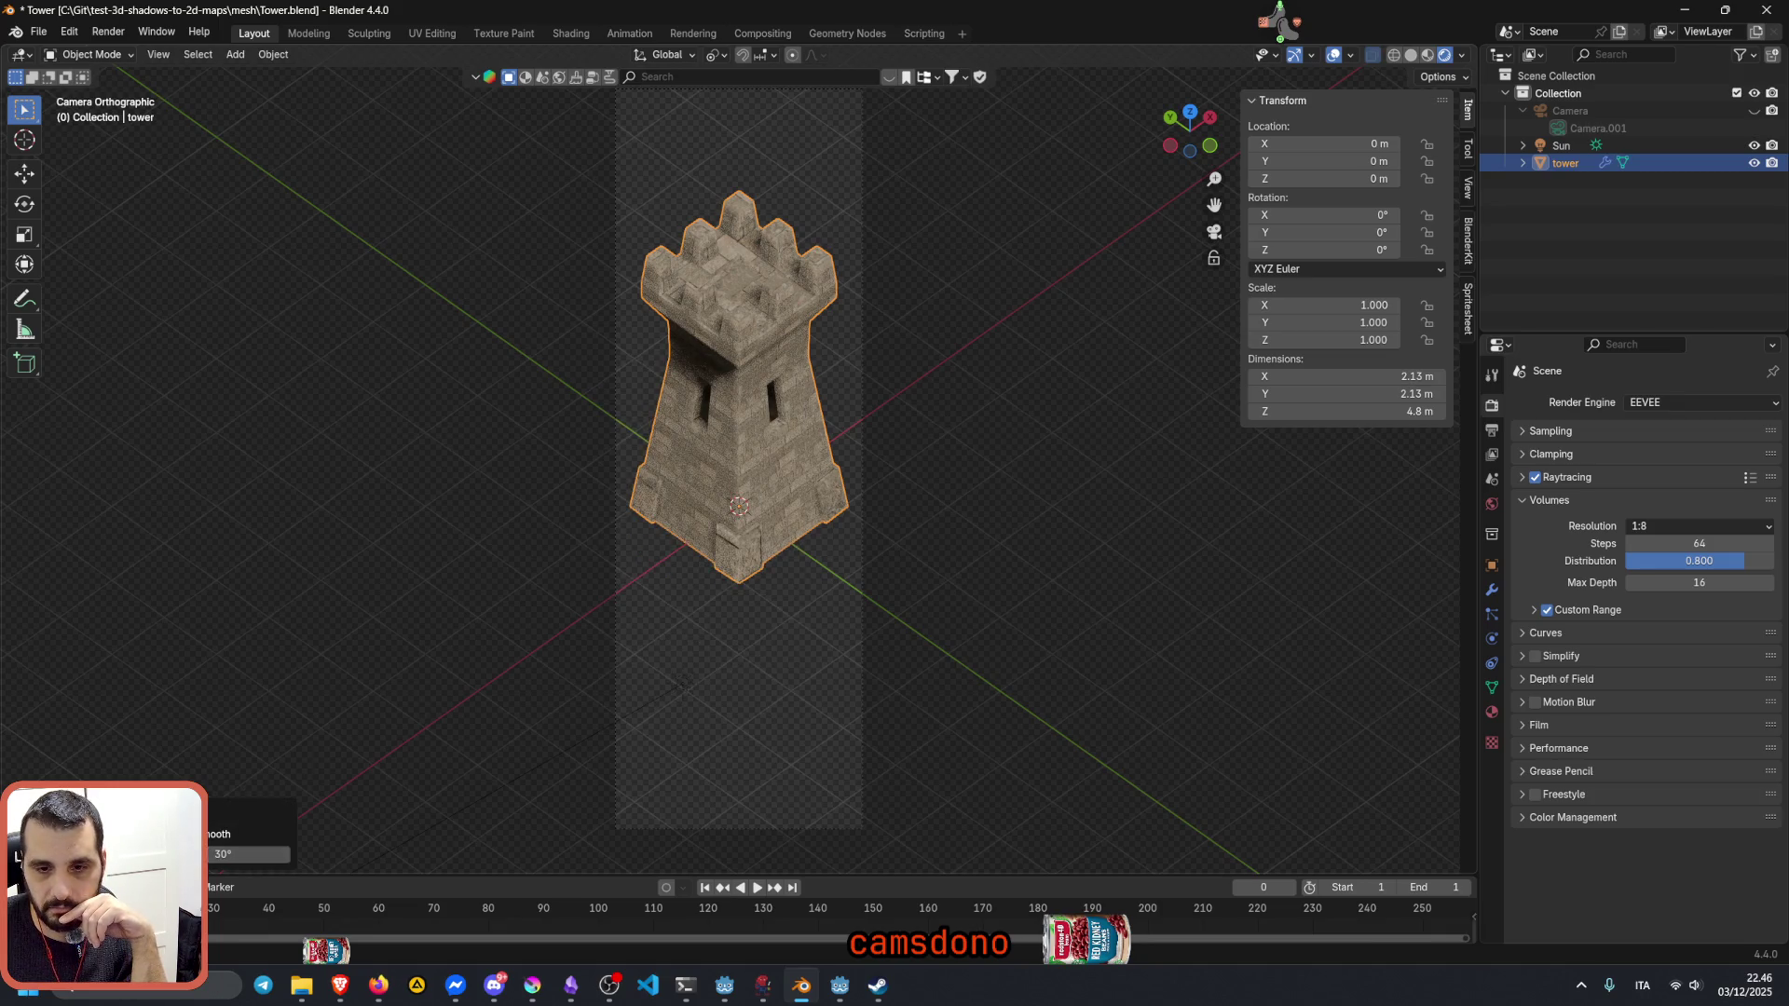
click(324, 721)
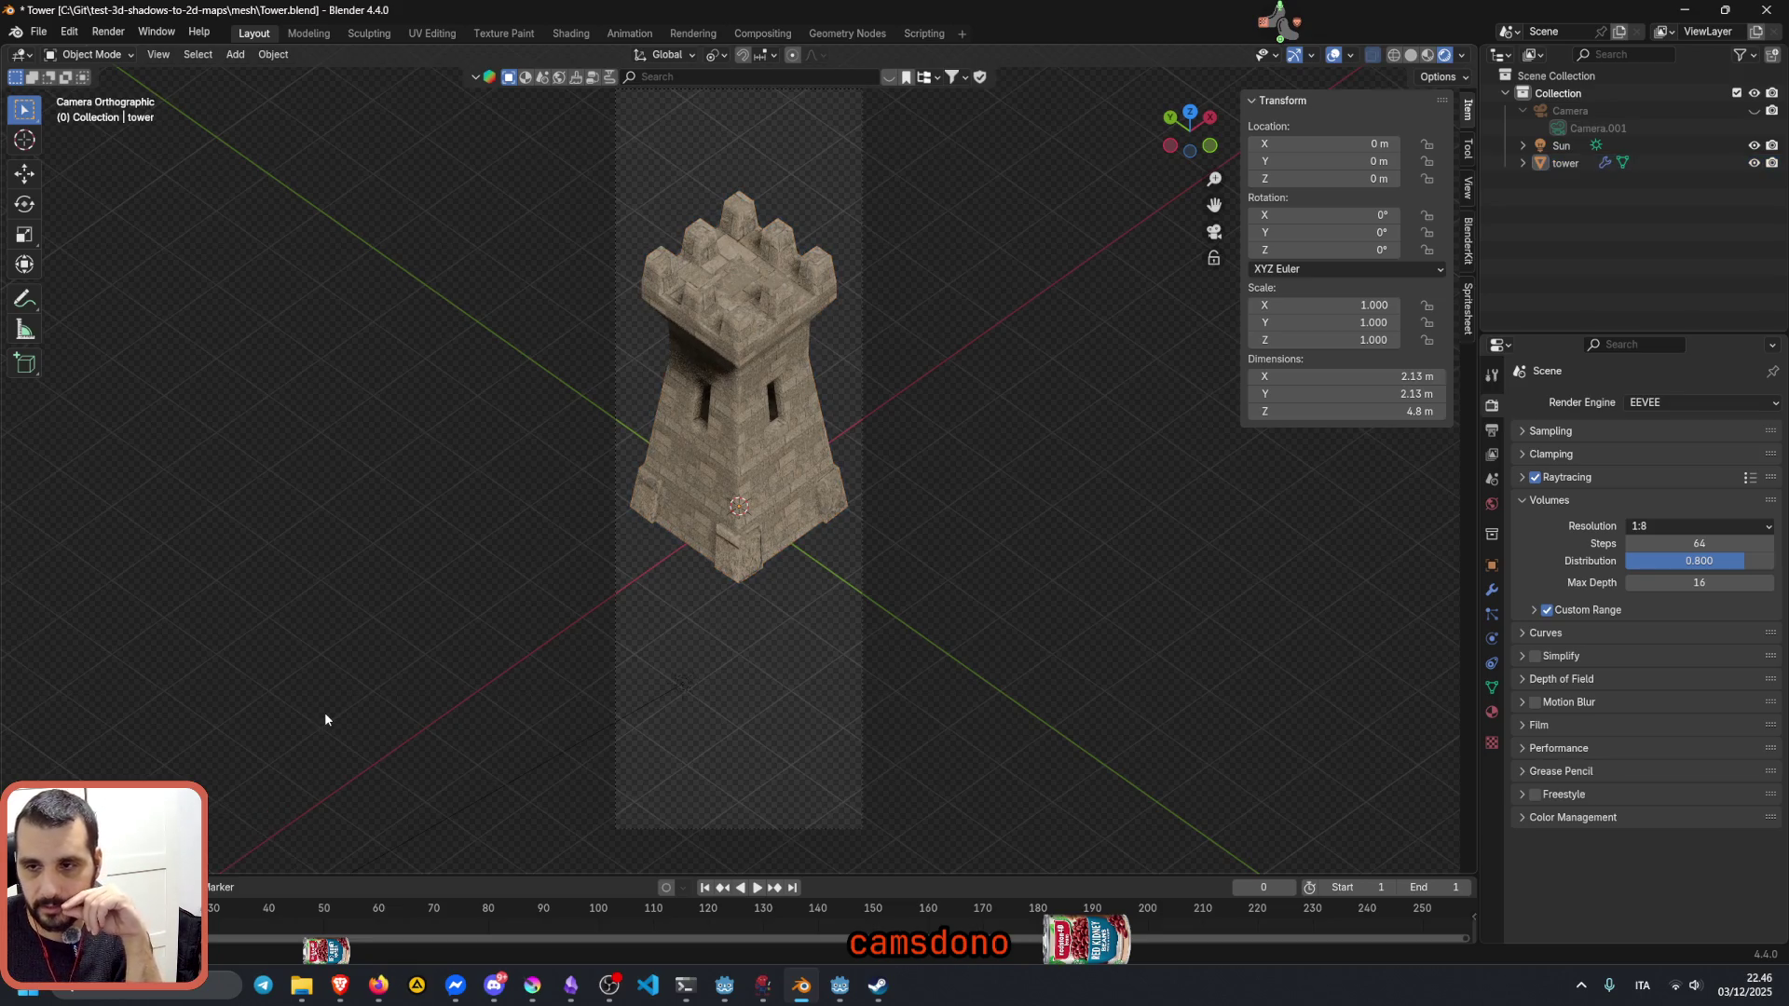
Step: Reapply Shade Auto Smooth to the tower, dismiss the menu, then reselect the tower
click(750, 358)
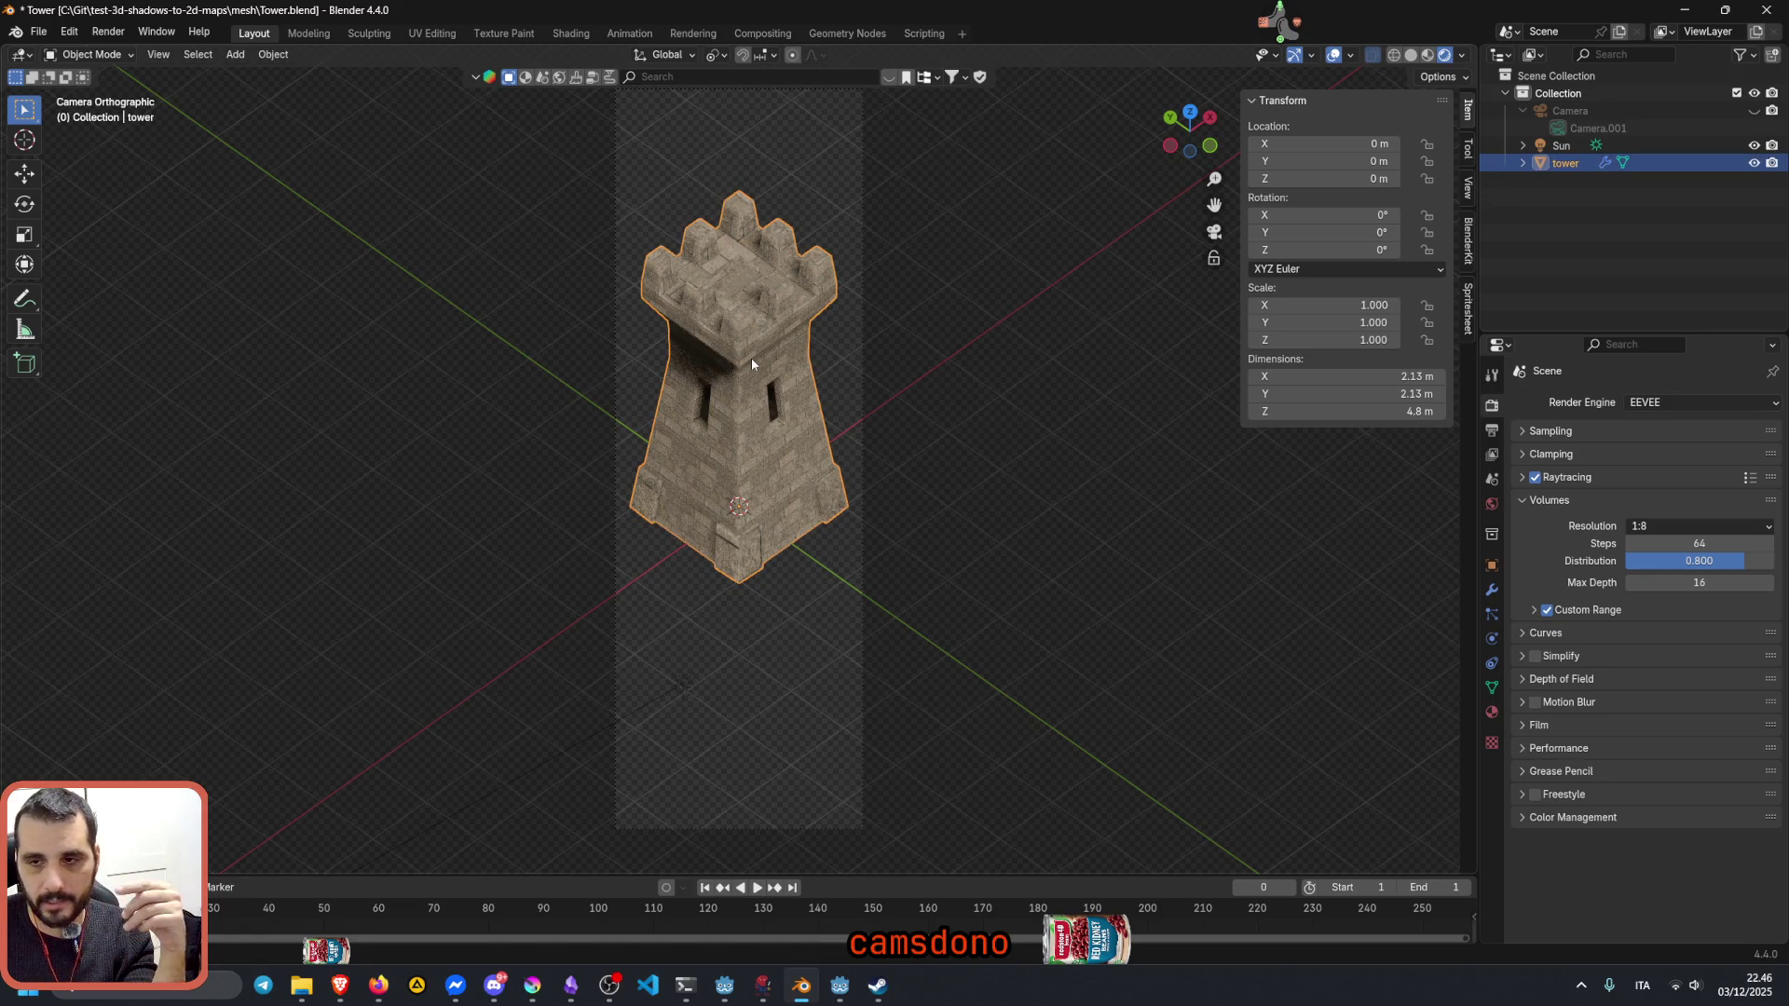
right_click(751, 358)
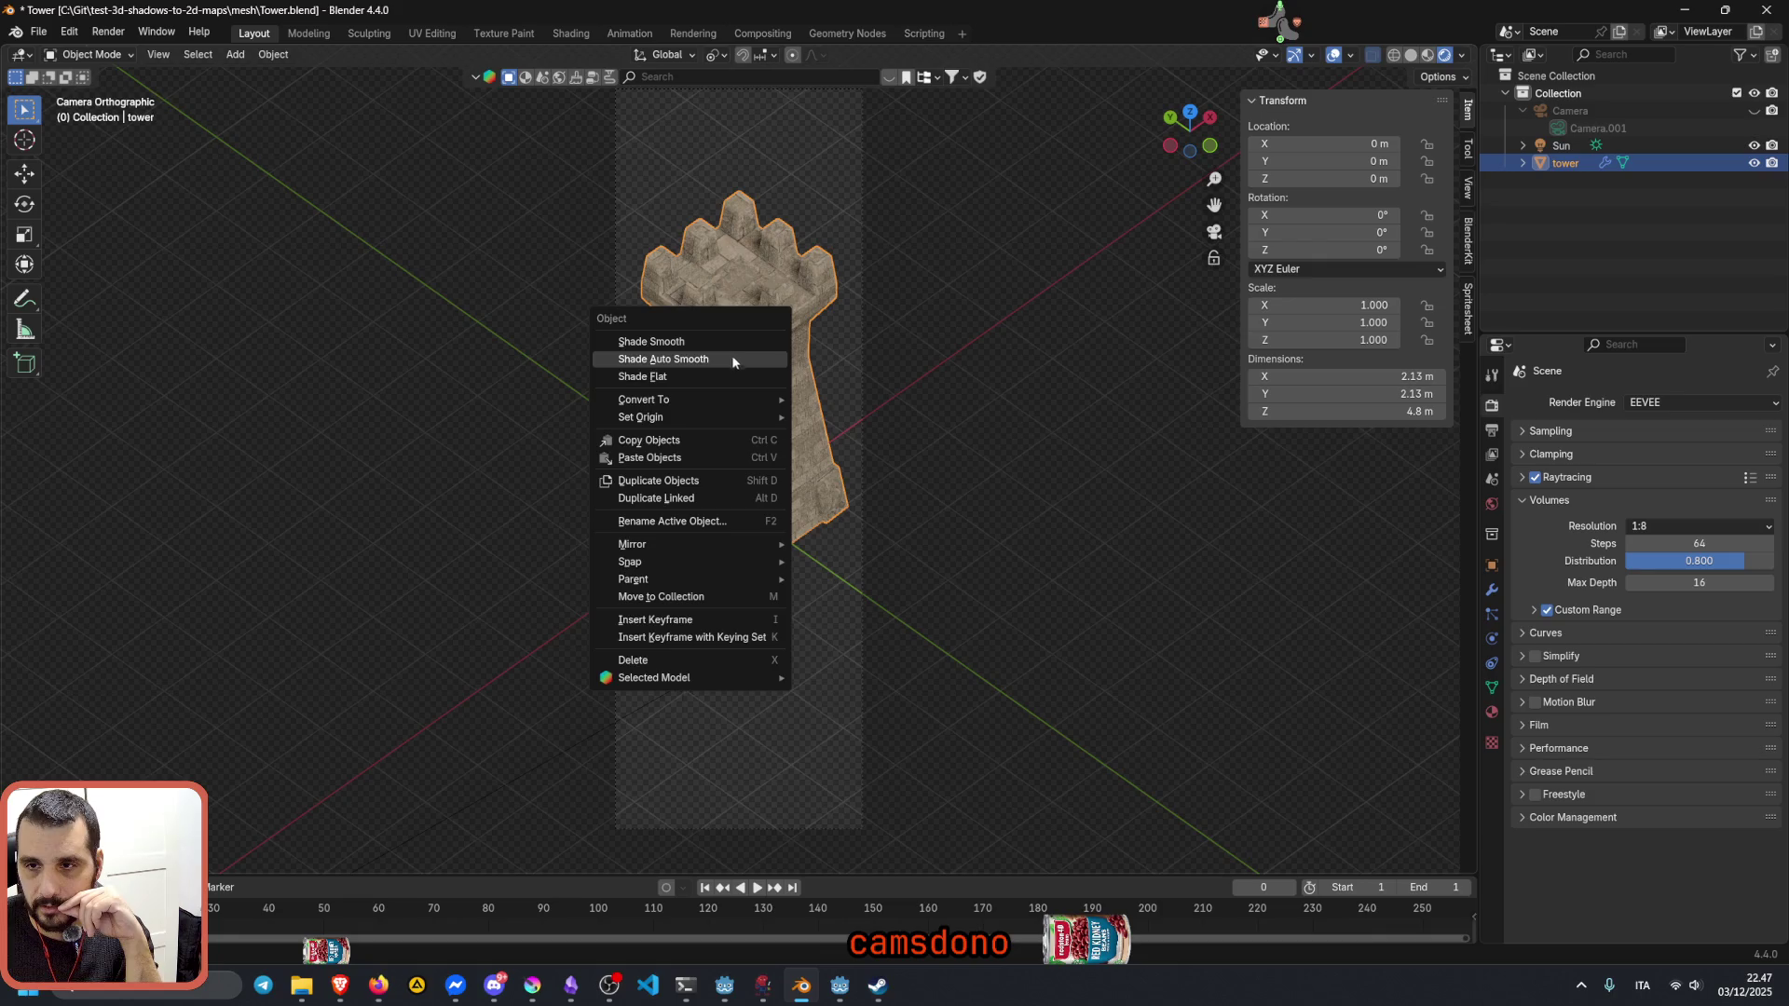
click(759, 359)
right_click(408, 453)
click(408, 454)
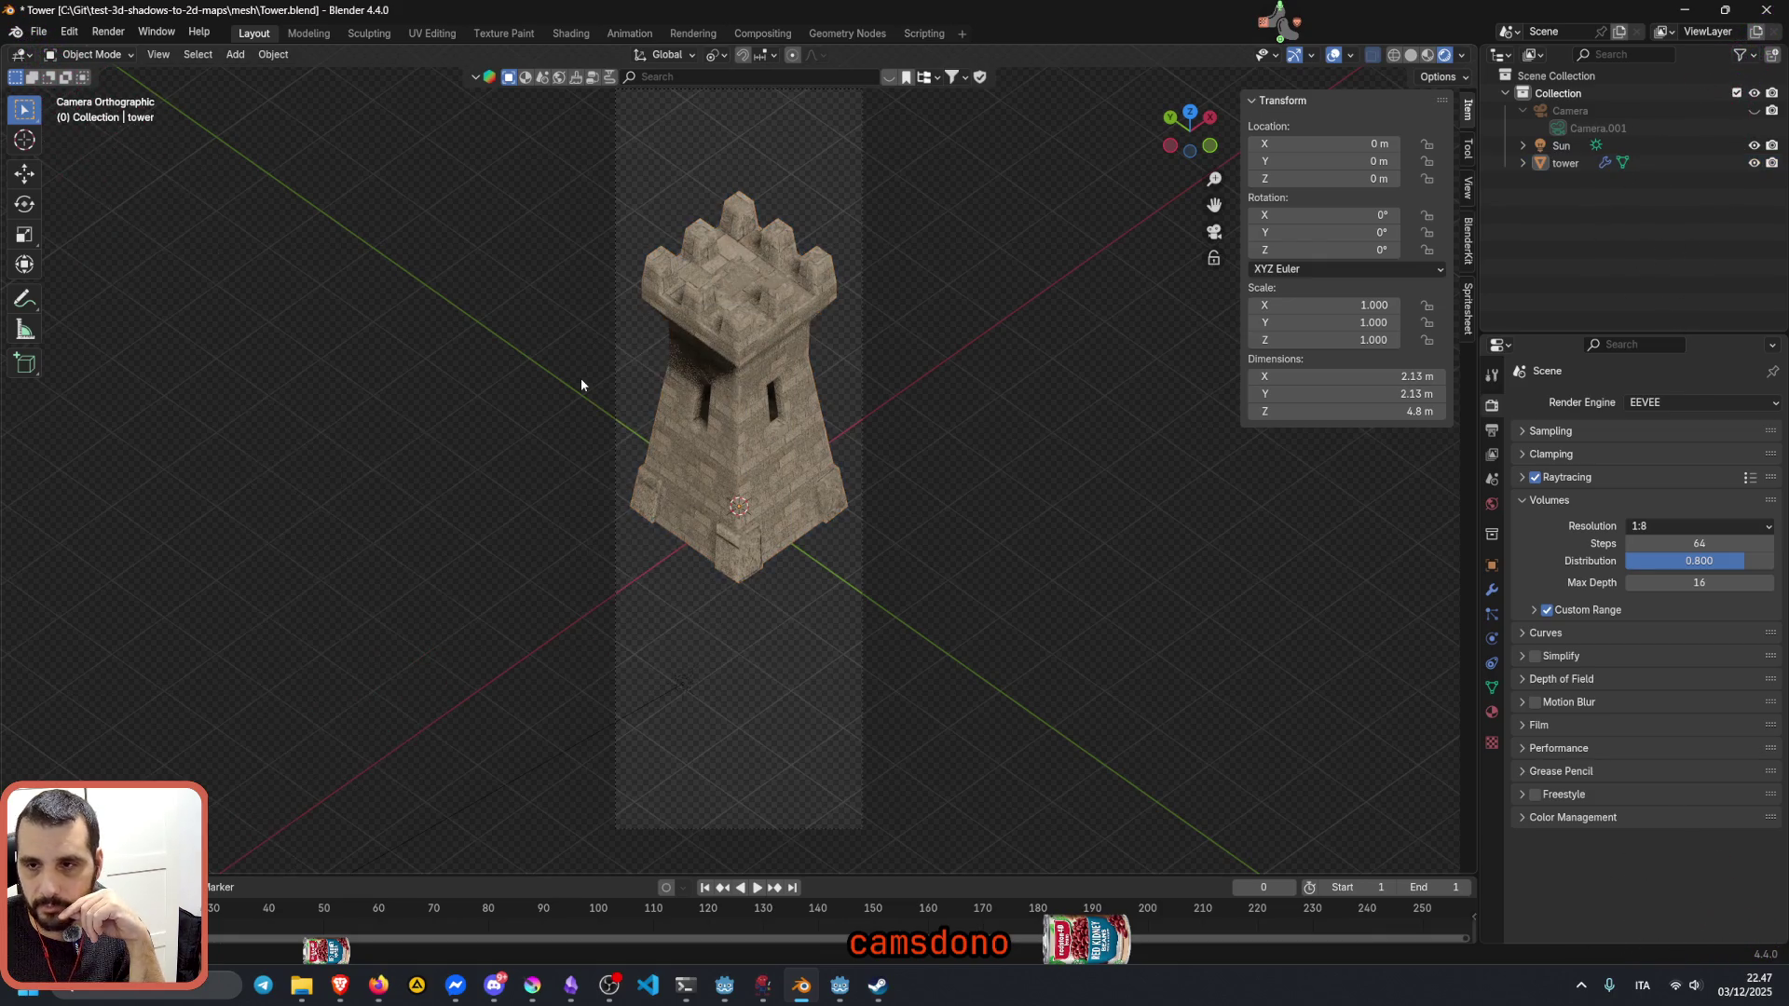
click(580, 378)
click(751, 326)
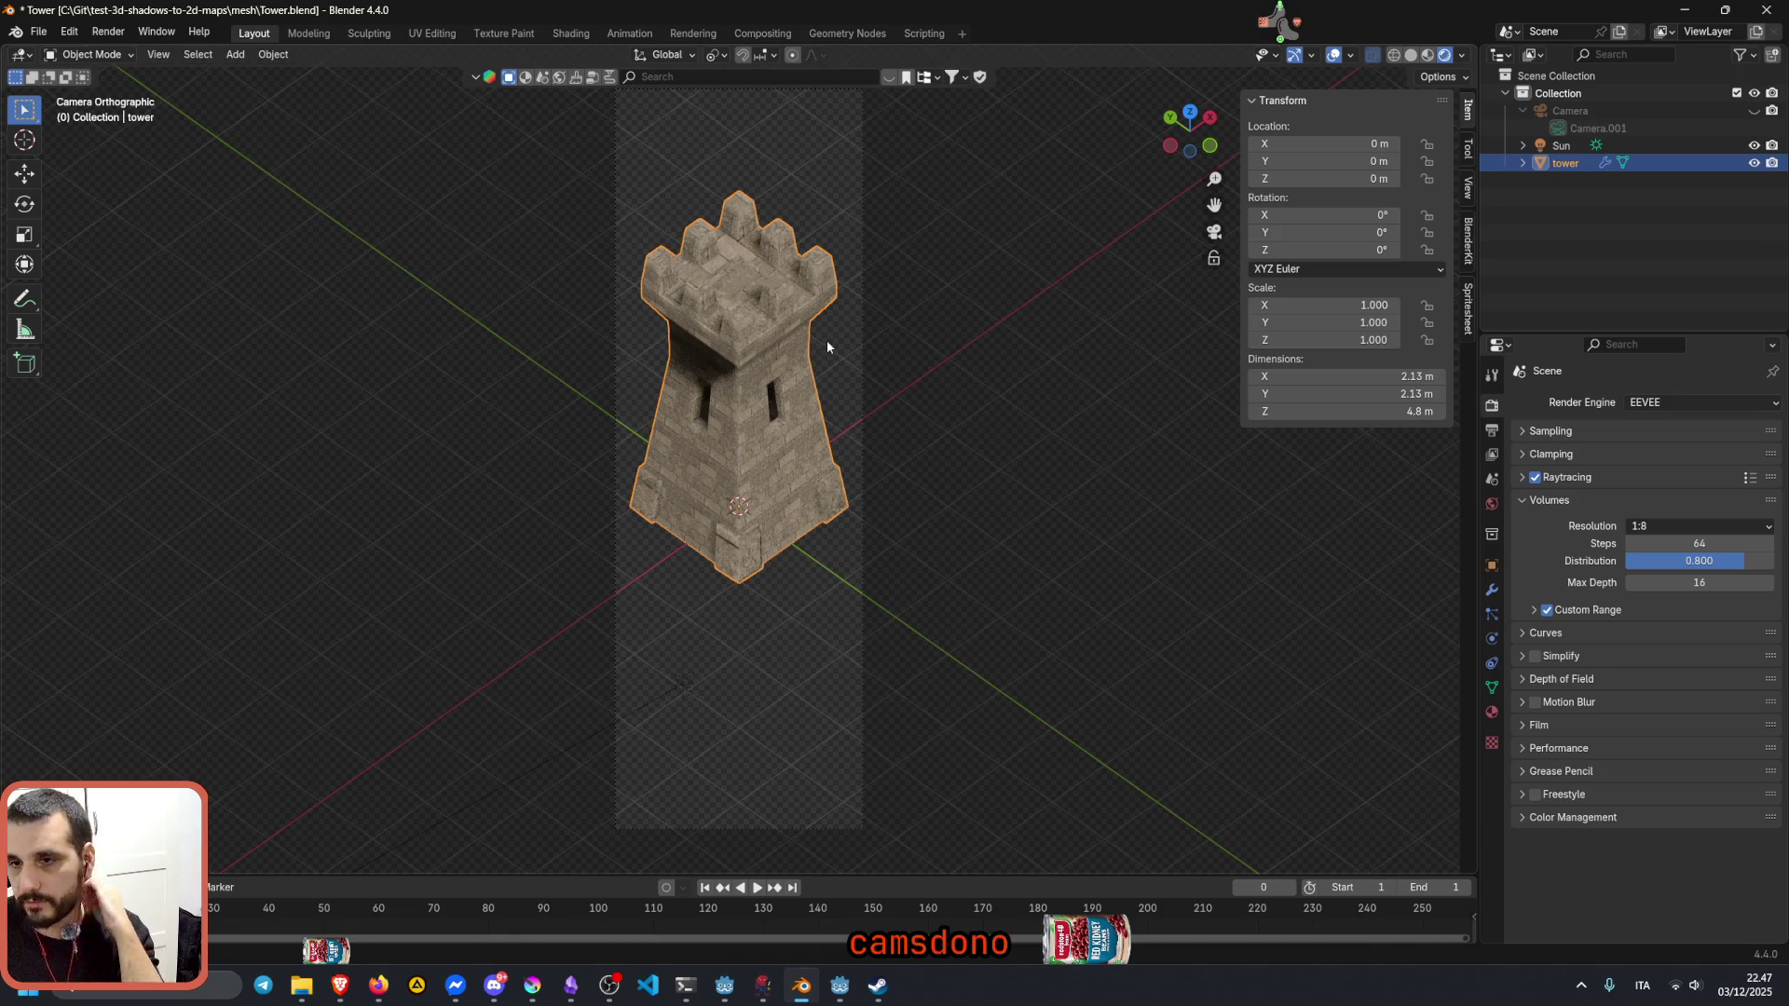
click(310, 33)
middle_drag(723, 485, 783, 461)
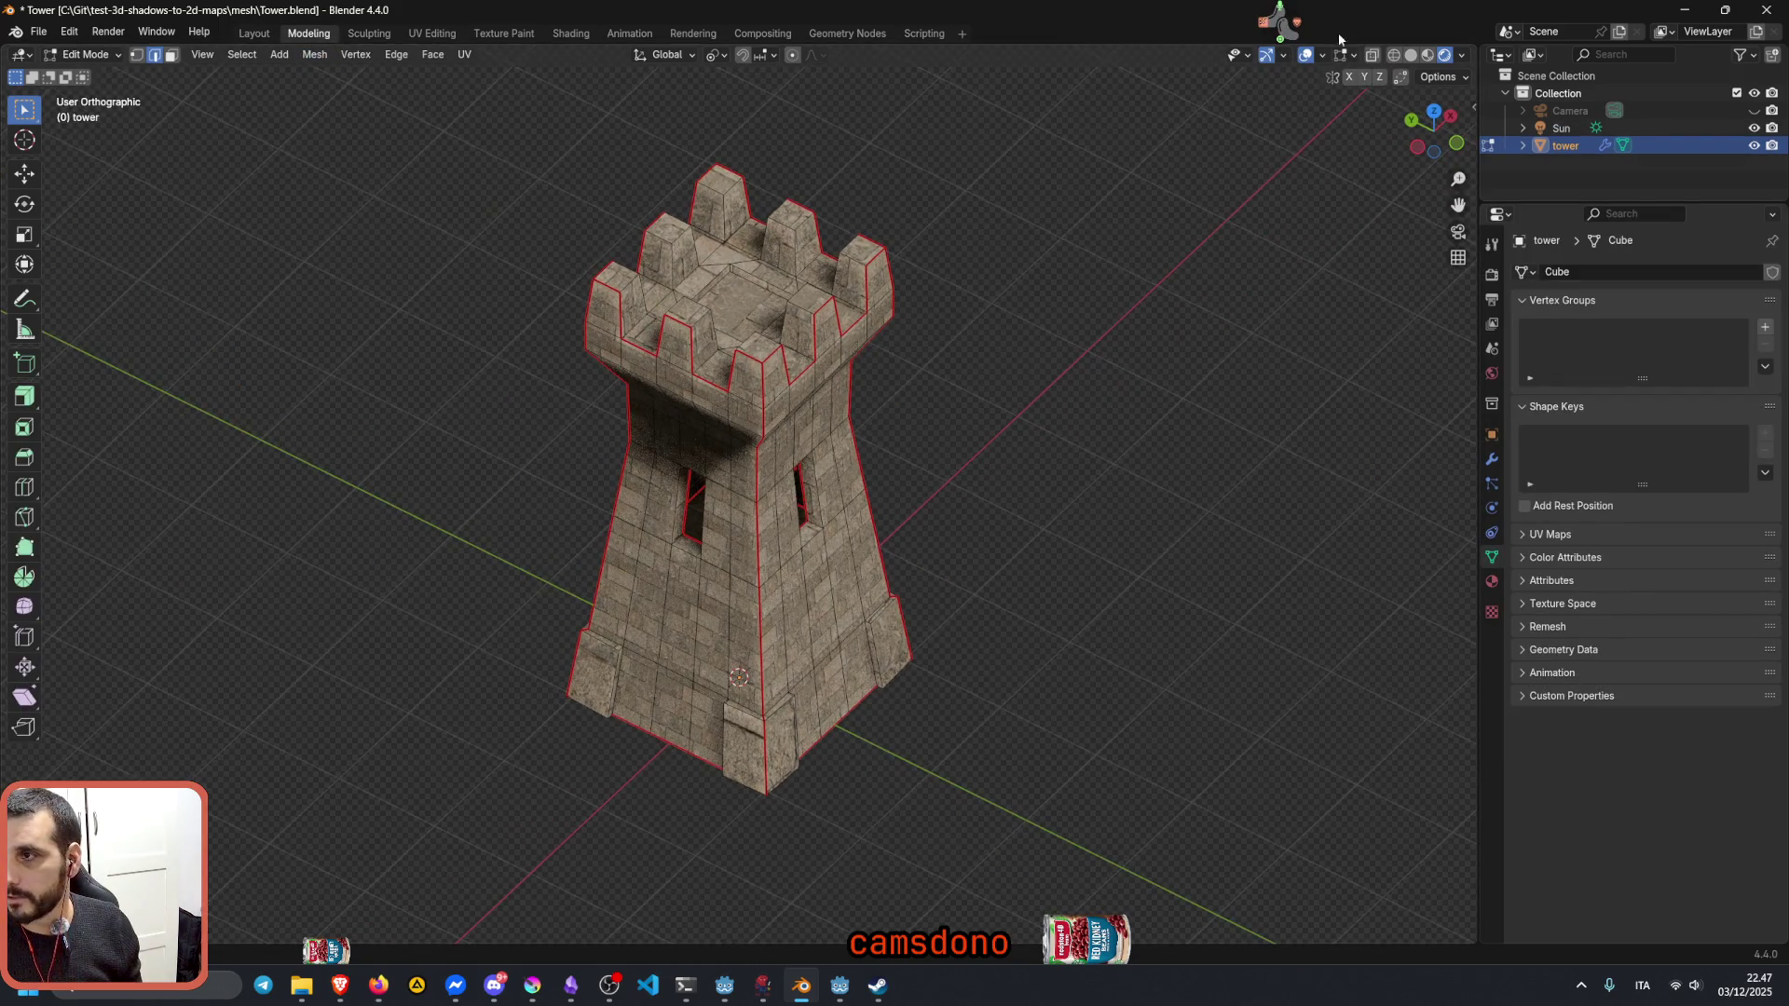
click(1411, 55)
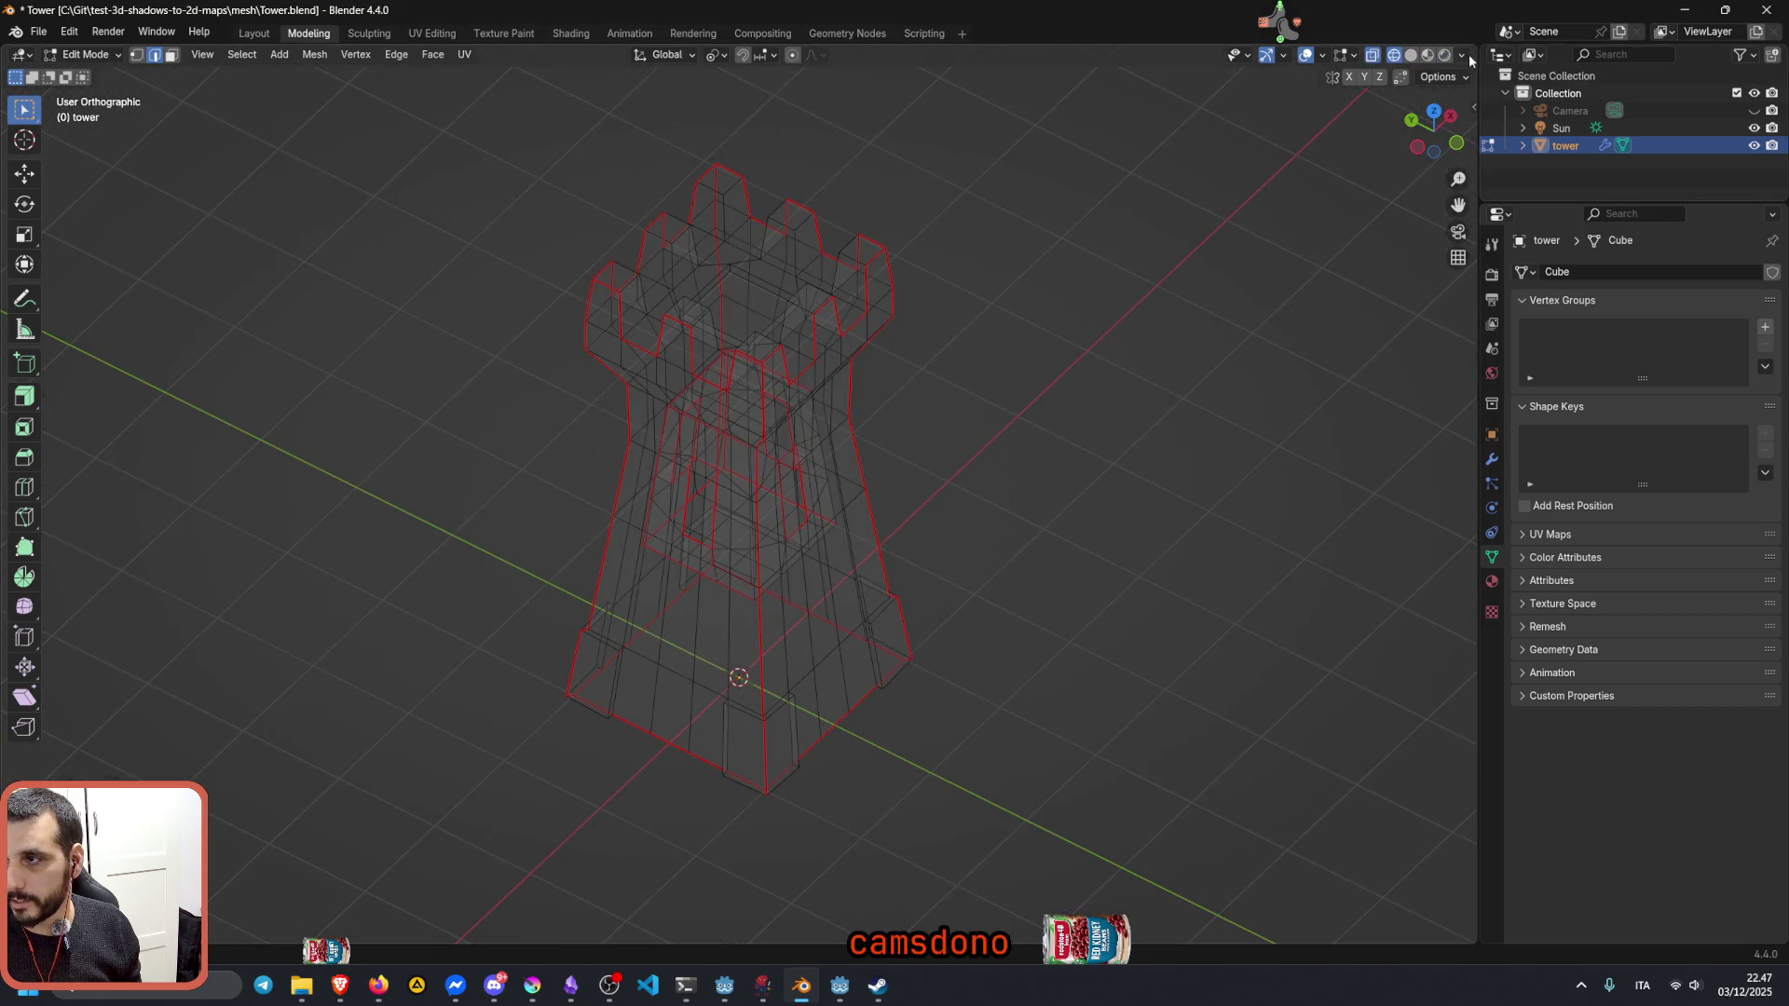
click(1375, 54)
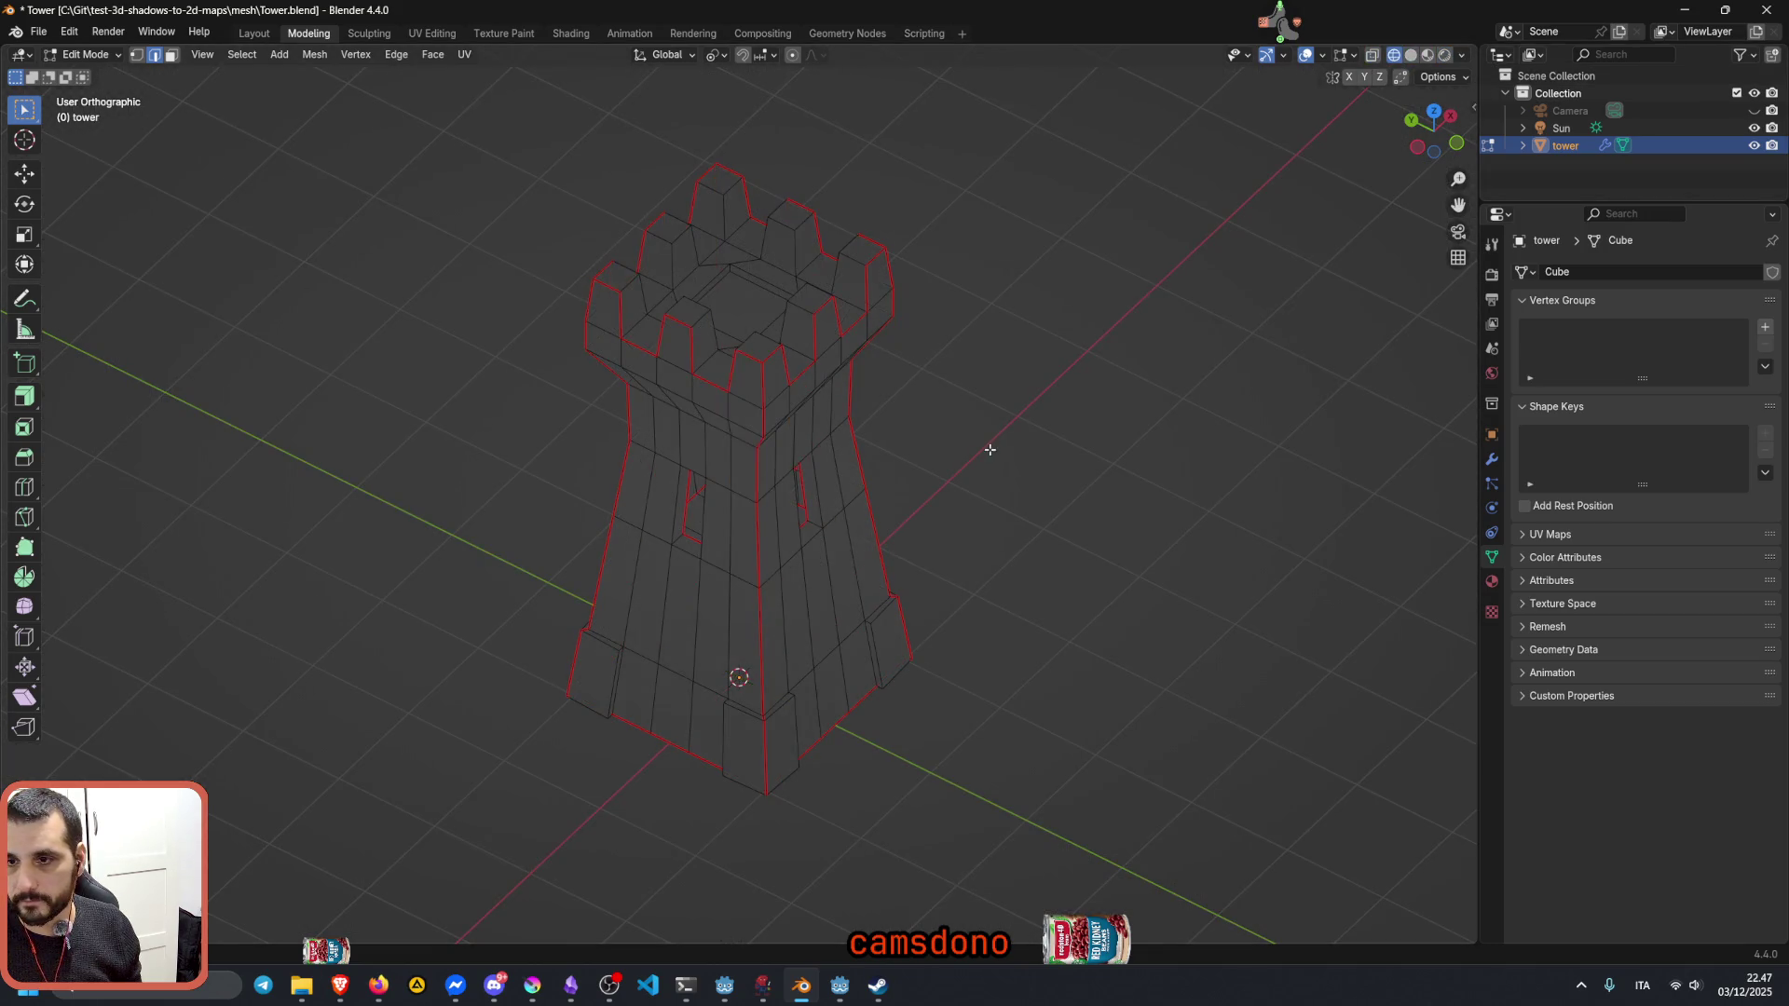
middle_drag(782, 462, 915, 420)
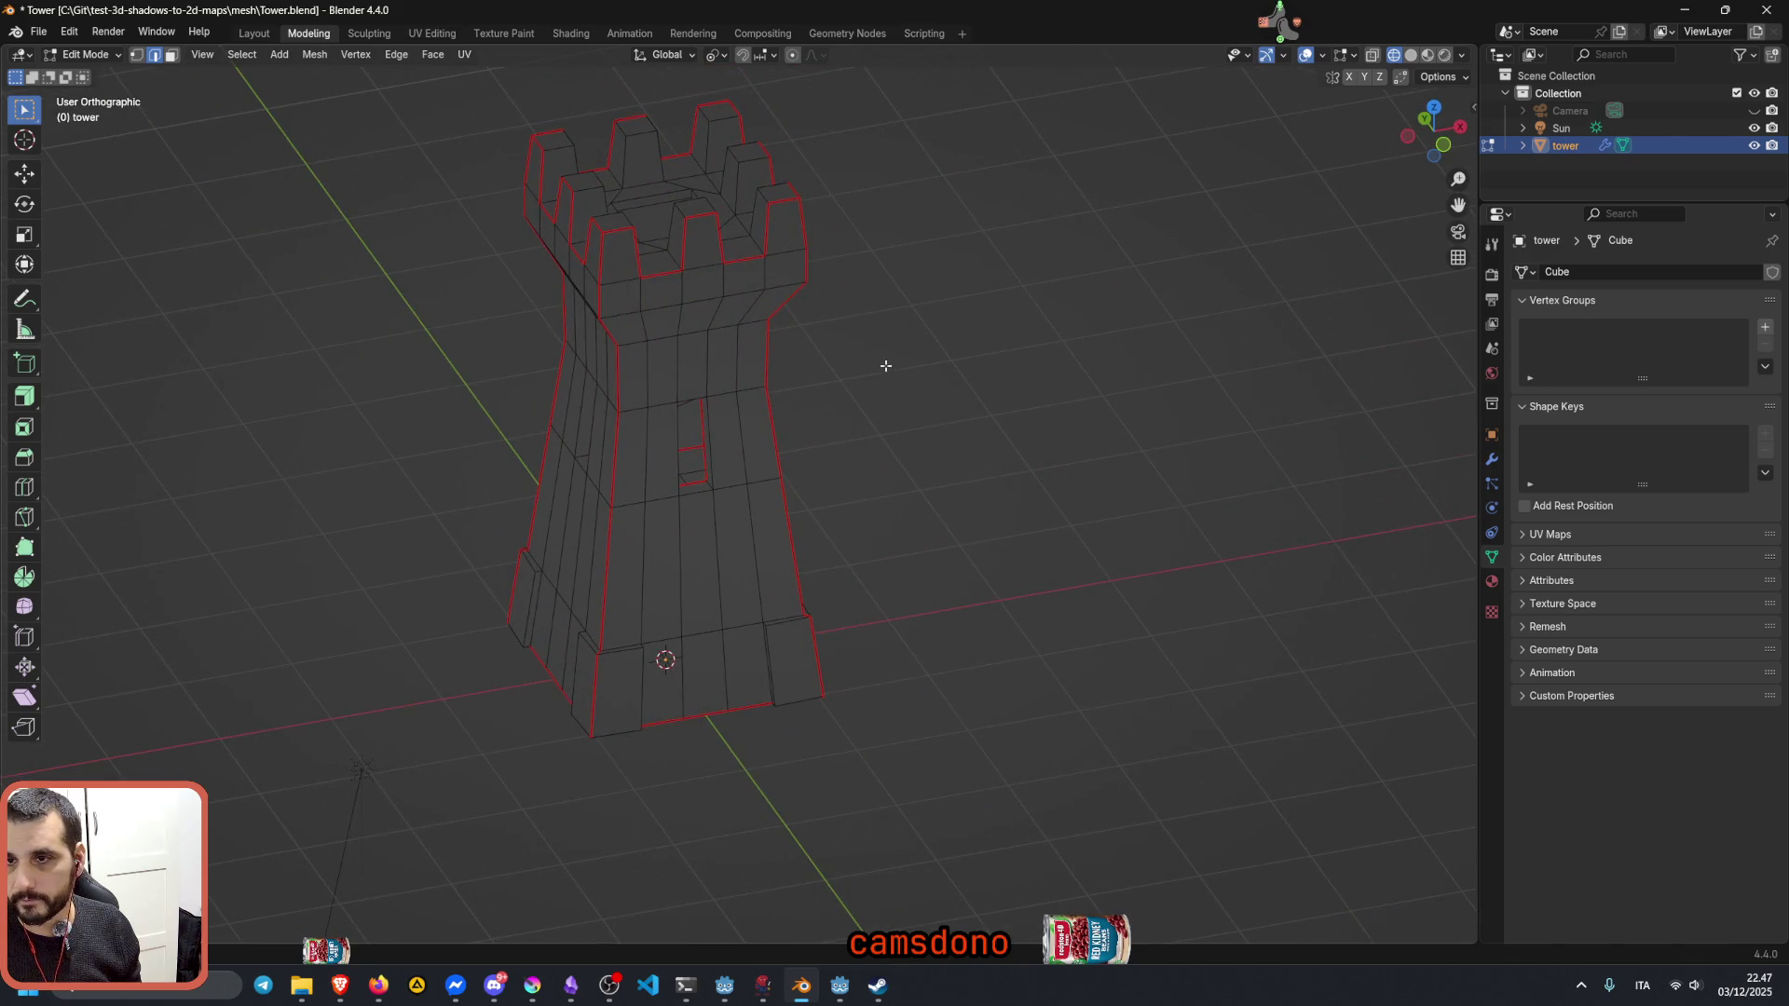
scroll(884, 366, down, 2)
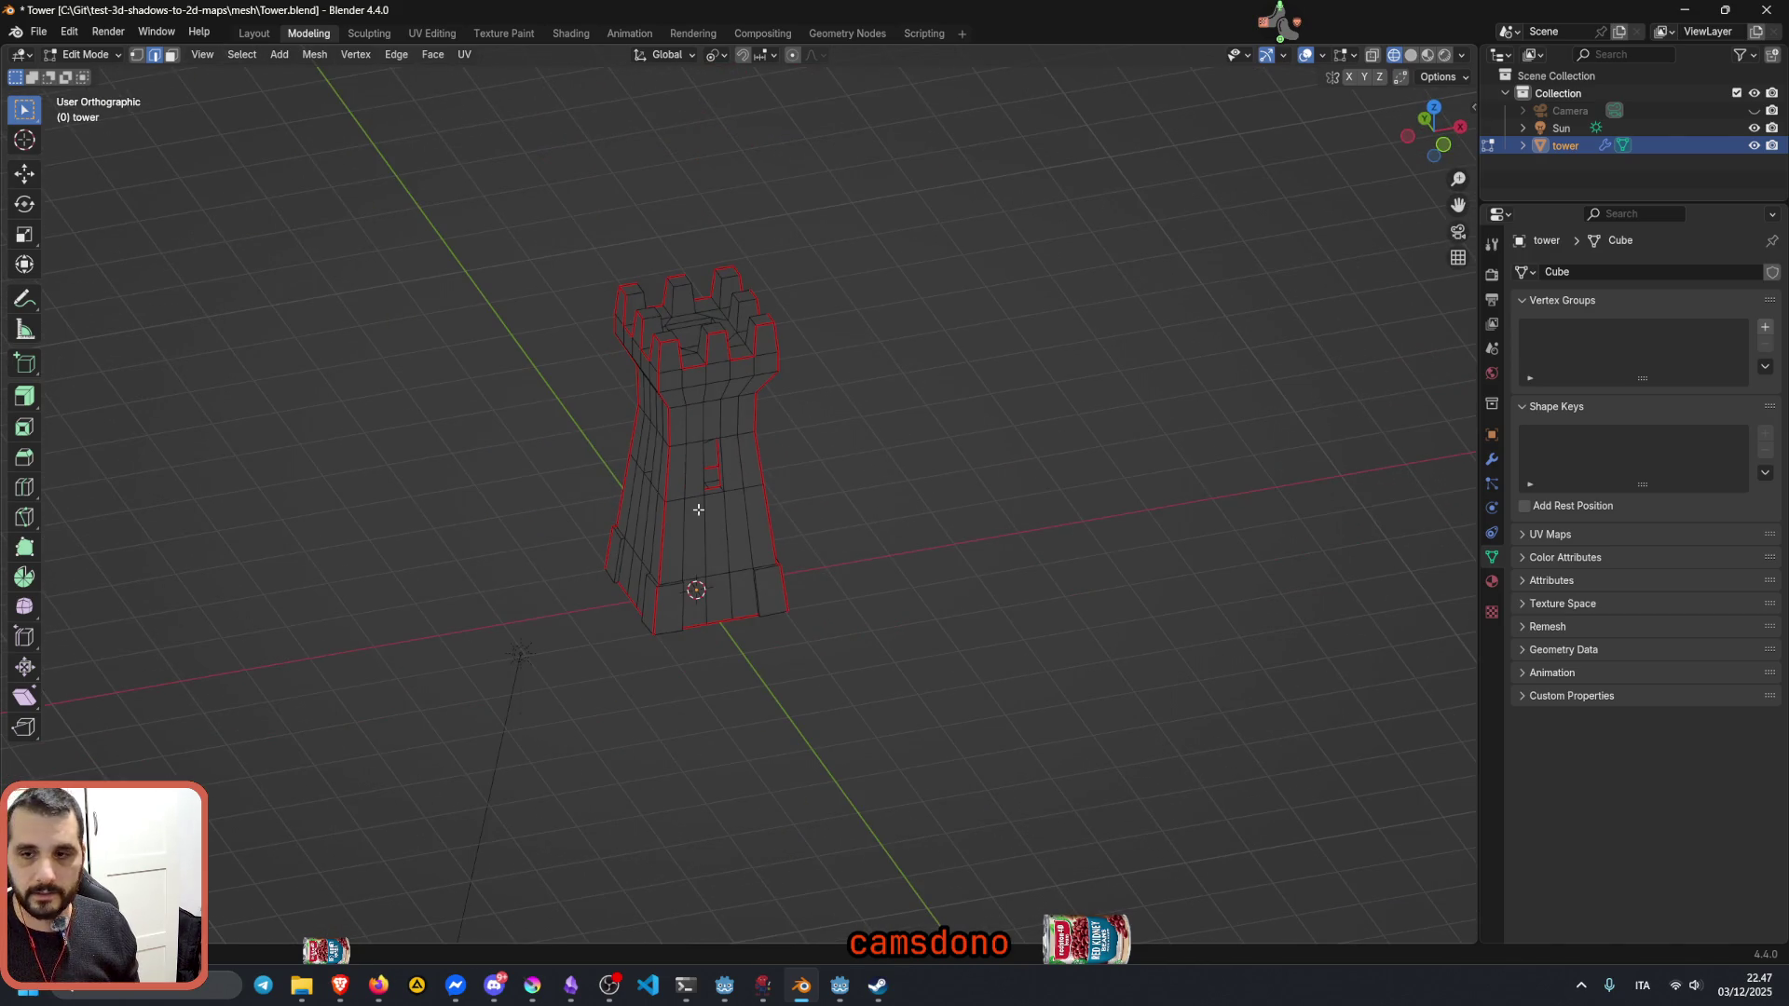
scroll(708, 451, up, 3)
scroll(709, 451, up, 3)
mouse_move(727, 476)
middle_down()
mouse_move(766, 501)
mouse_move(754, 546)
mouse_move(685, 531)
middle_up()
scroll(728, 531, down, 4)
scroll(702, 542, up, 1)
scroll(679, 528, up, 4)
scroll(680, 528, up, 2)
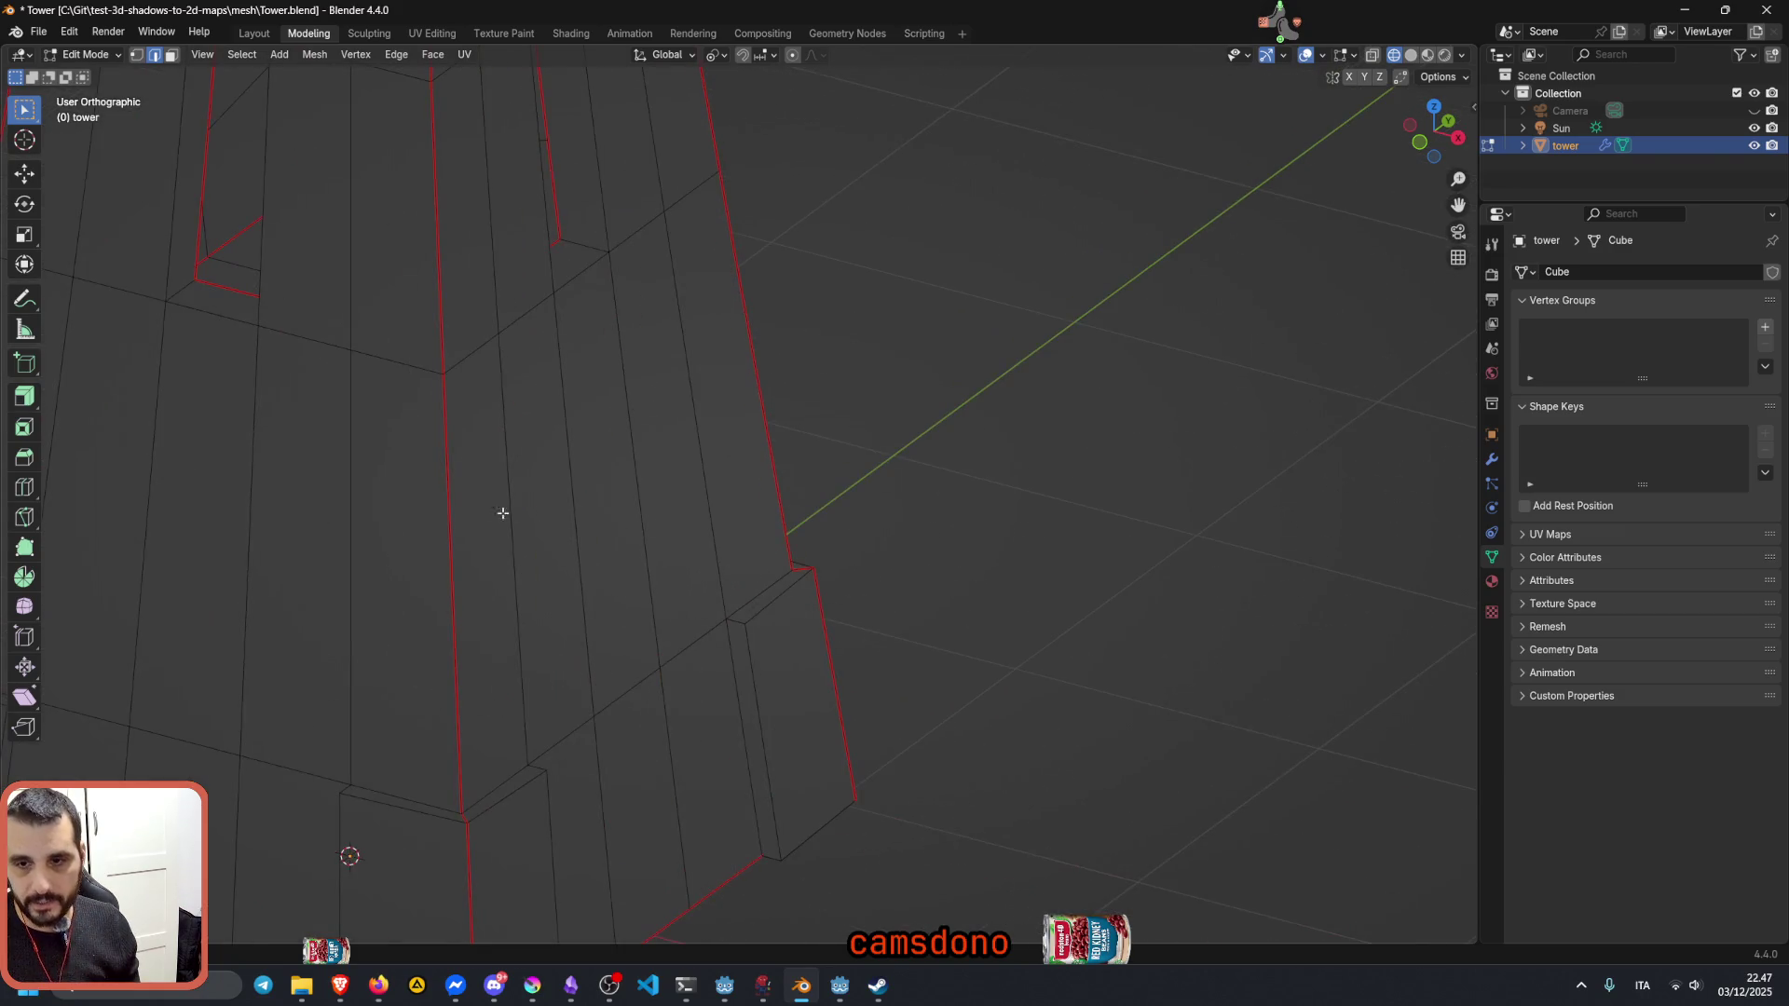
mouse_move(504, 461)
shift+middle_down()
mouse_move(603, 299)
mouse_move(727, 447)
mouse_move(762, 320)
mouse_move(733, 533)
mouse_move(727, 476)
mouse_move(671, 378)
mouse_move(546, 378)
mouse_move(786, 250)
mouse_move(768, 182)
mouse_move(783, 153)
mouse_move(747, 518)
mouse_move(769, 408)
shift+middle_up()
scroll(734, 517, down, 4)
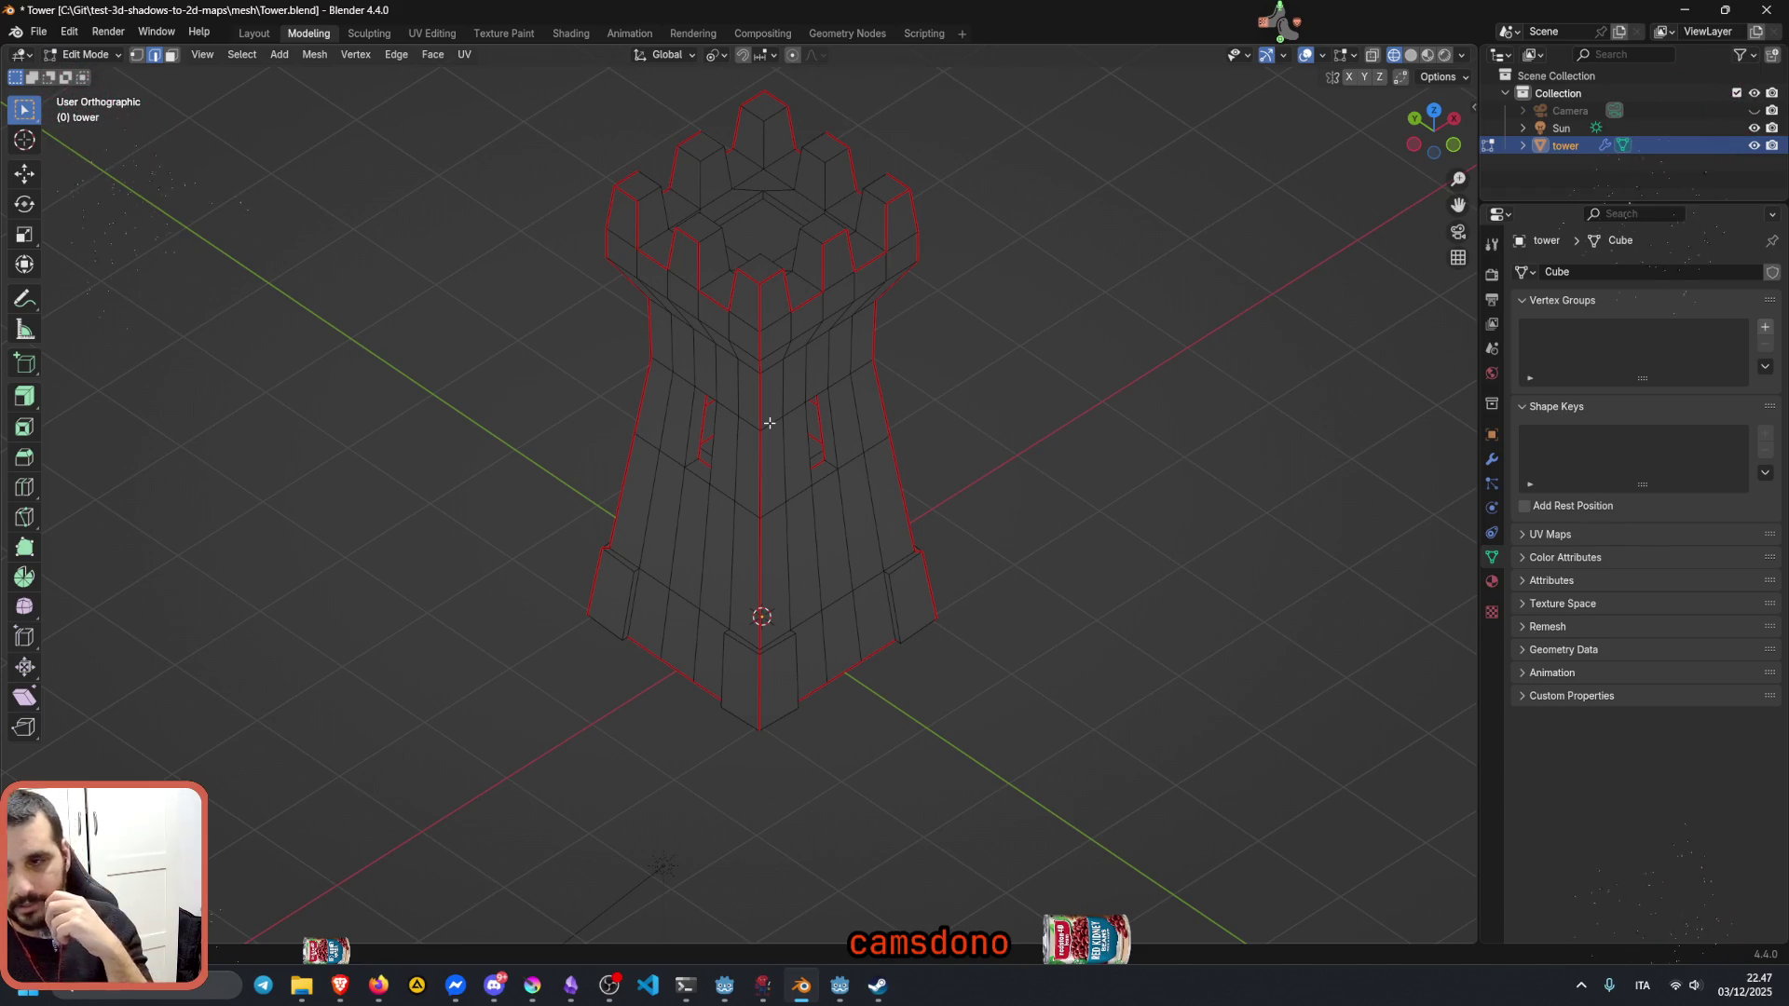
scroll(769, 408, down, 3)
scroll(769, 419, up, 2)
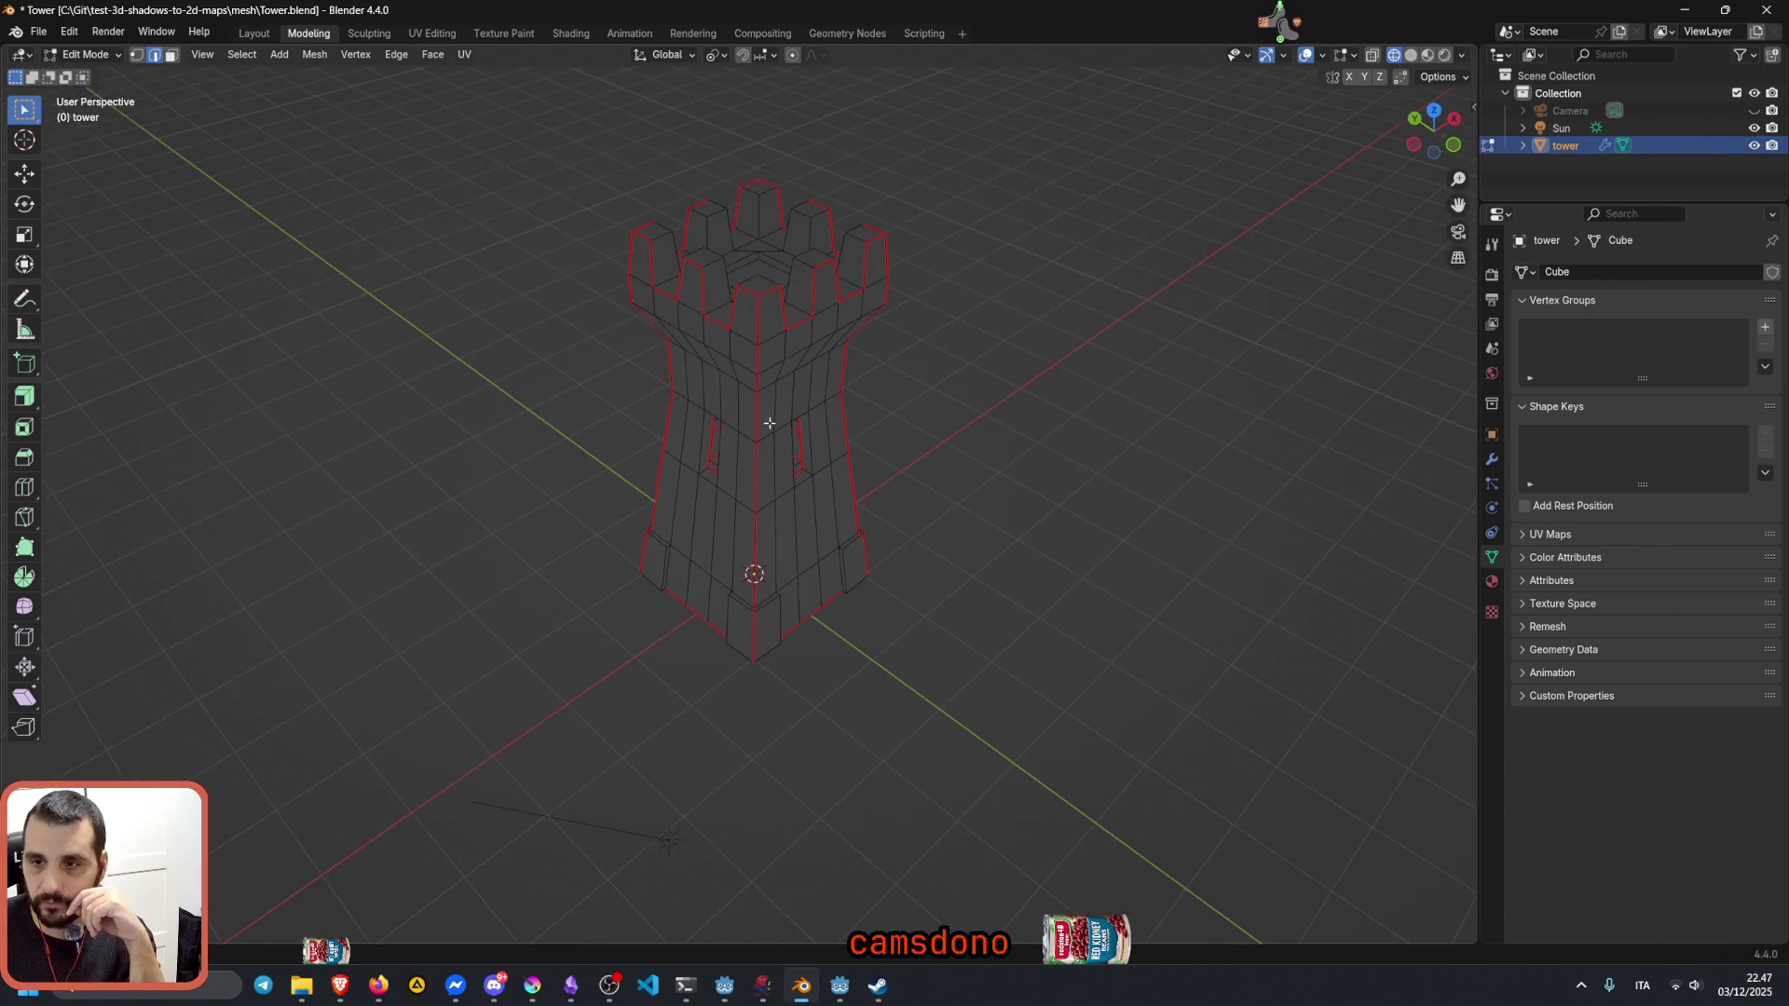
Step: Switch to perspective view and orbit to see the tower from the front and from above
key(KP_5)
mouse_move(768, 424)
middle_down()
mouse_move(876, 404)
mouse_move(727, 543)
mouse_move(785, 538)
middle_up()
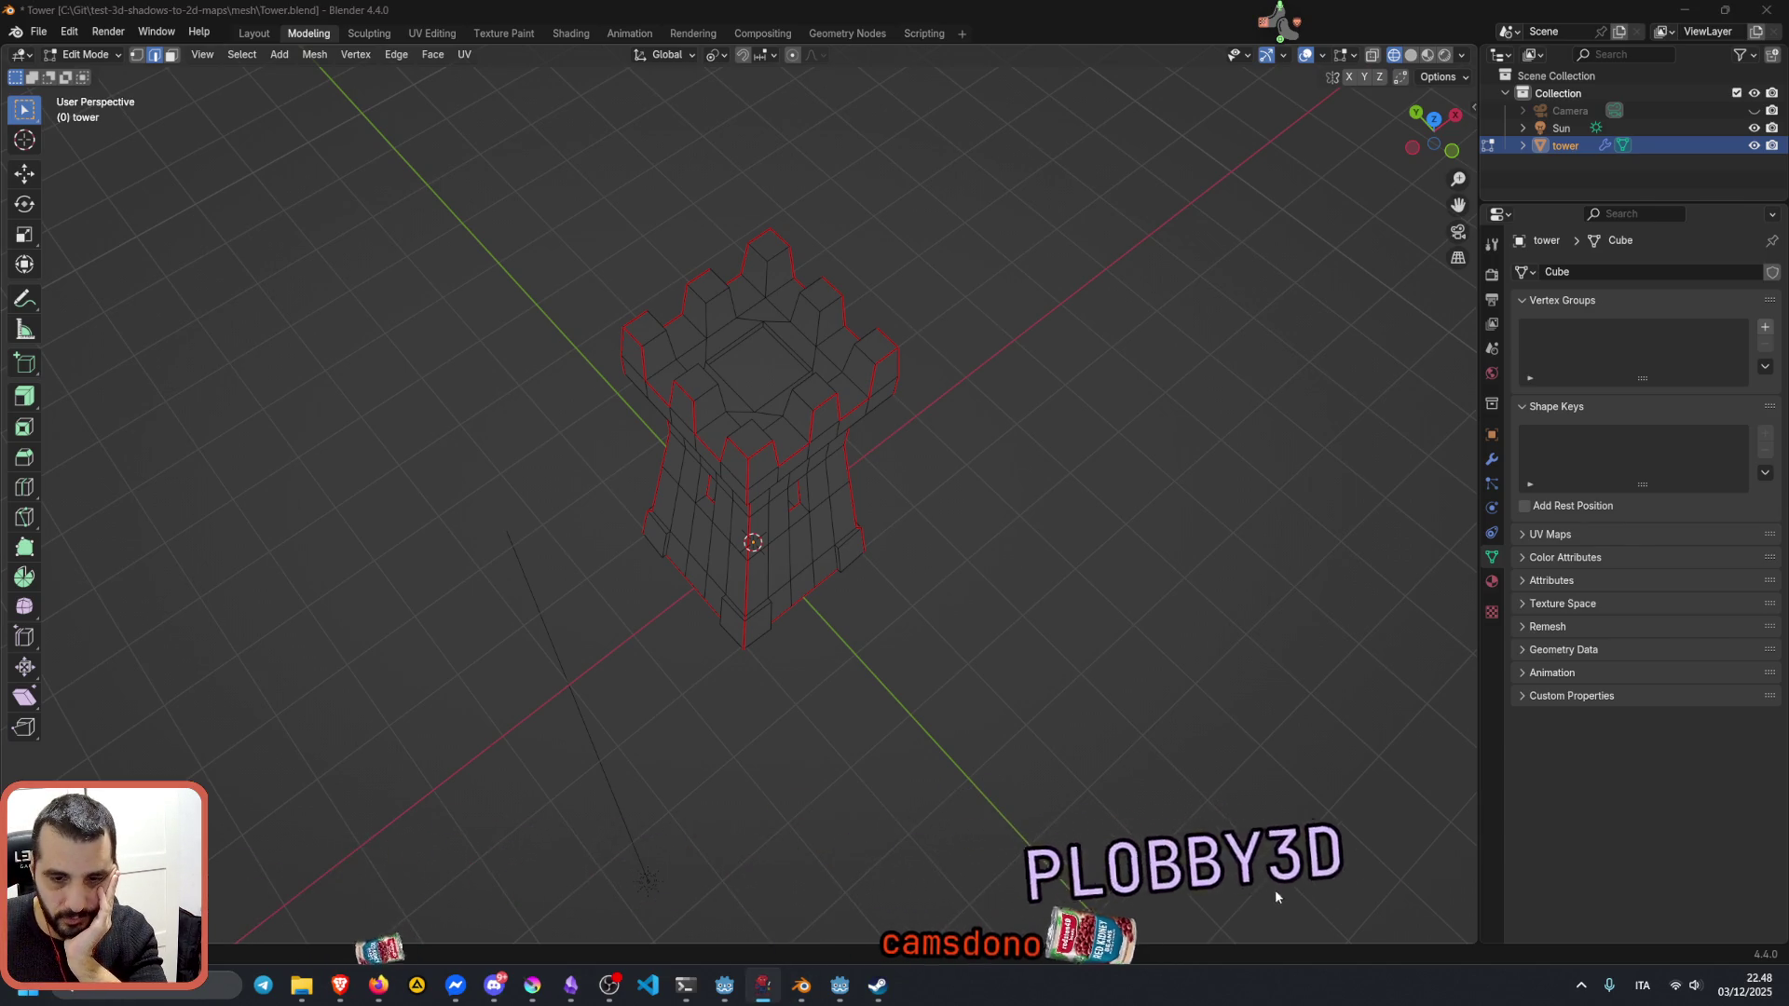
middle_drag(1154, 845, 1154, 629)
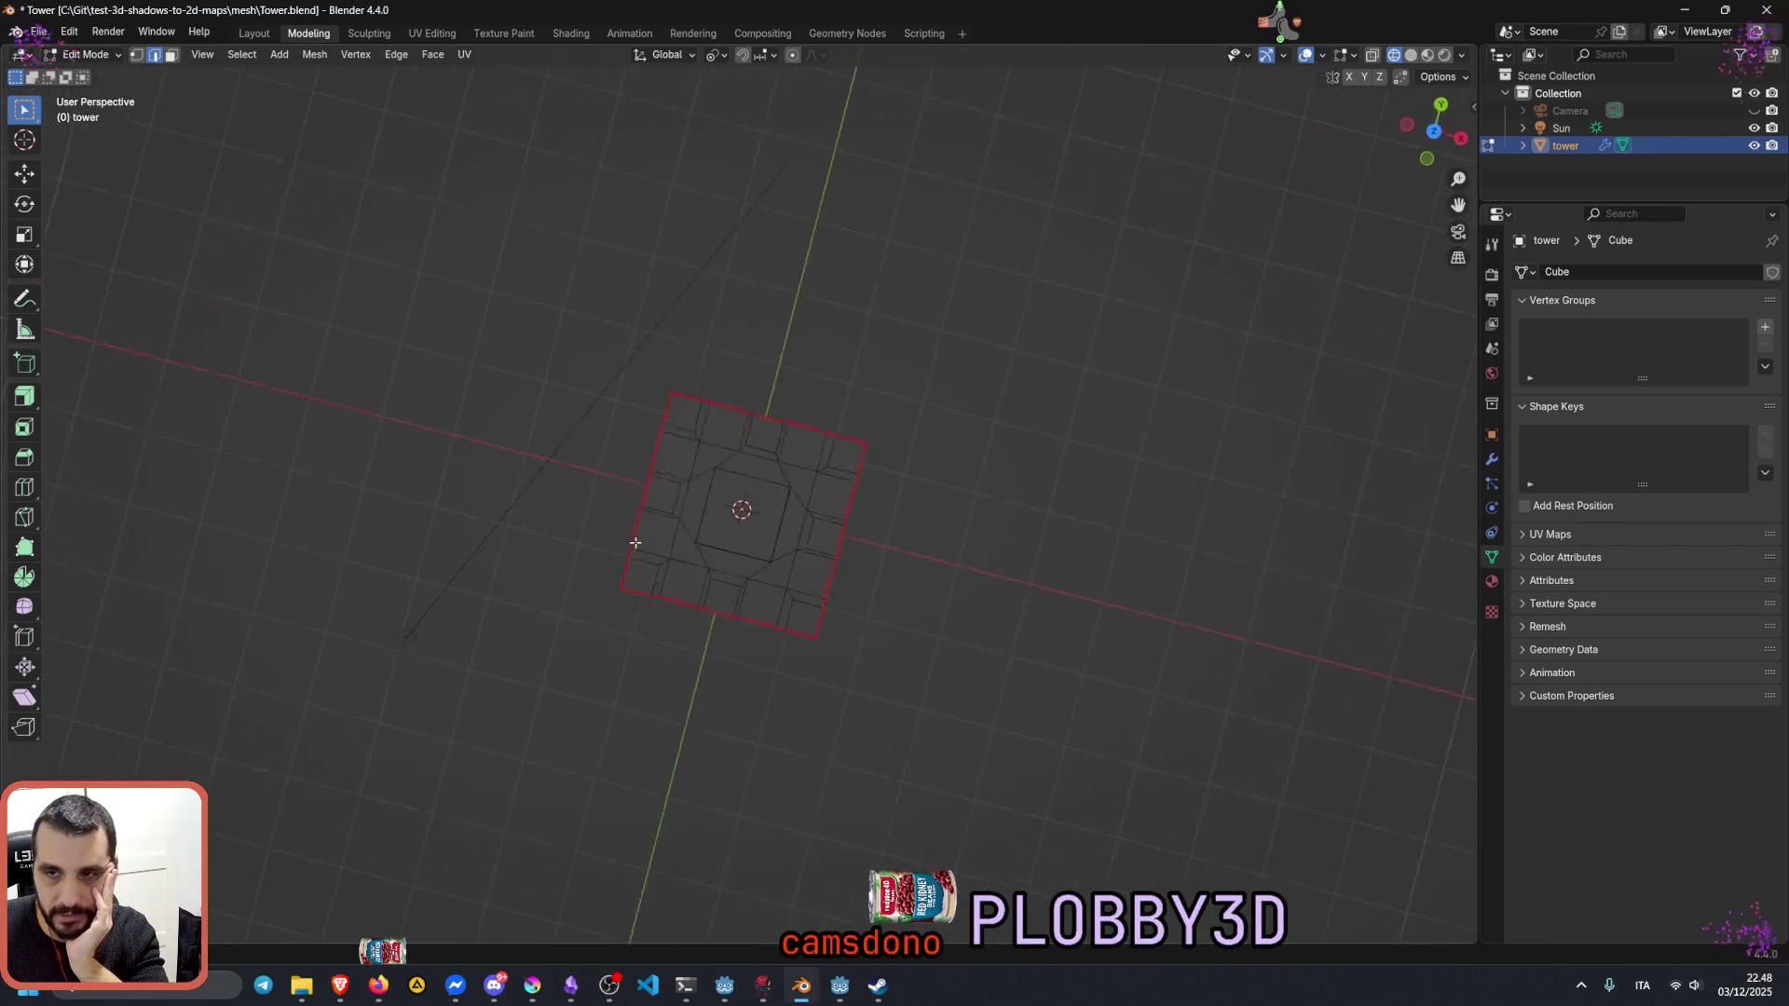
key(alt+Tab)
key(alt+Tab)
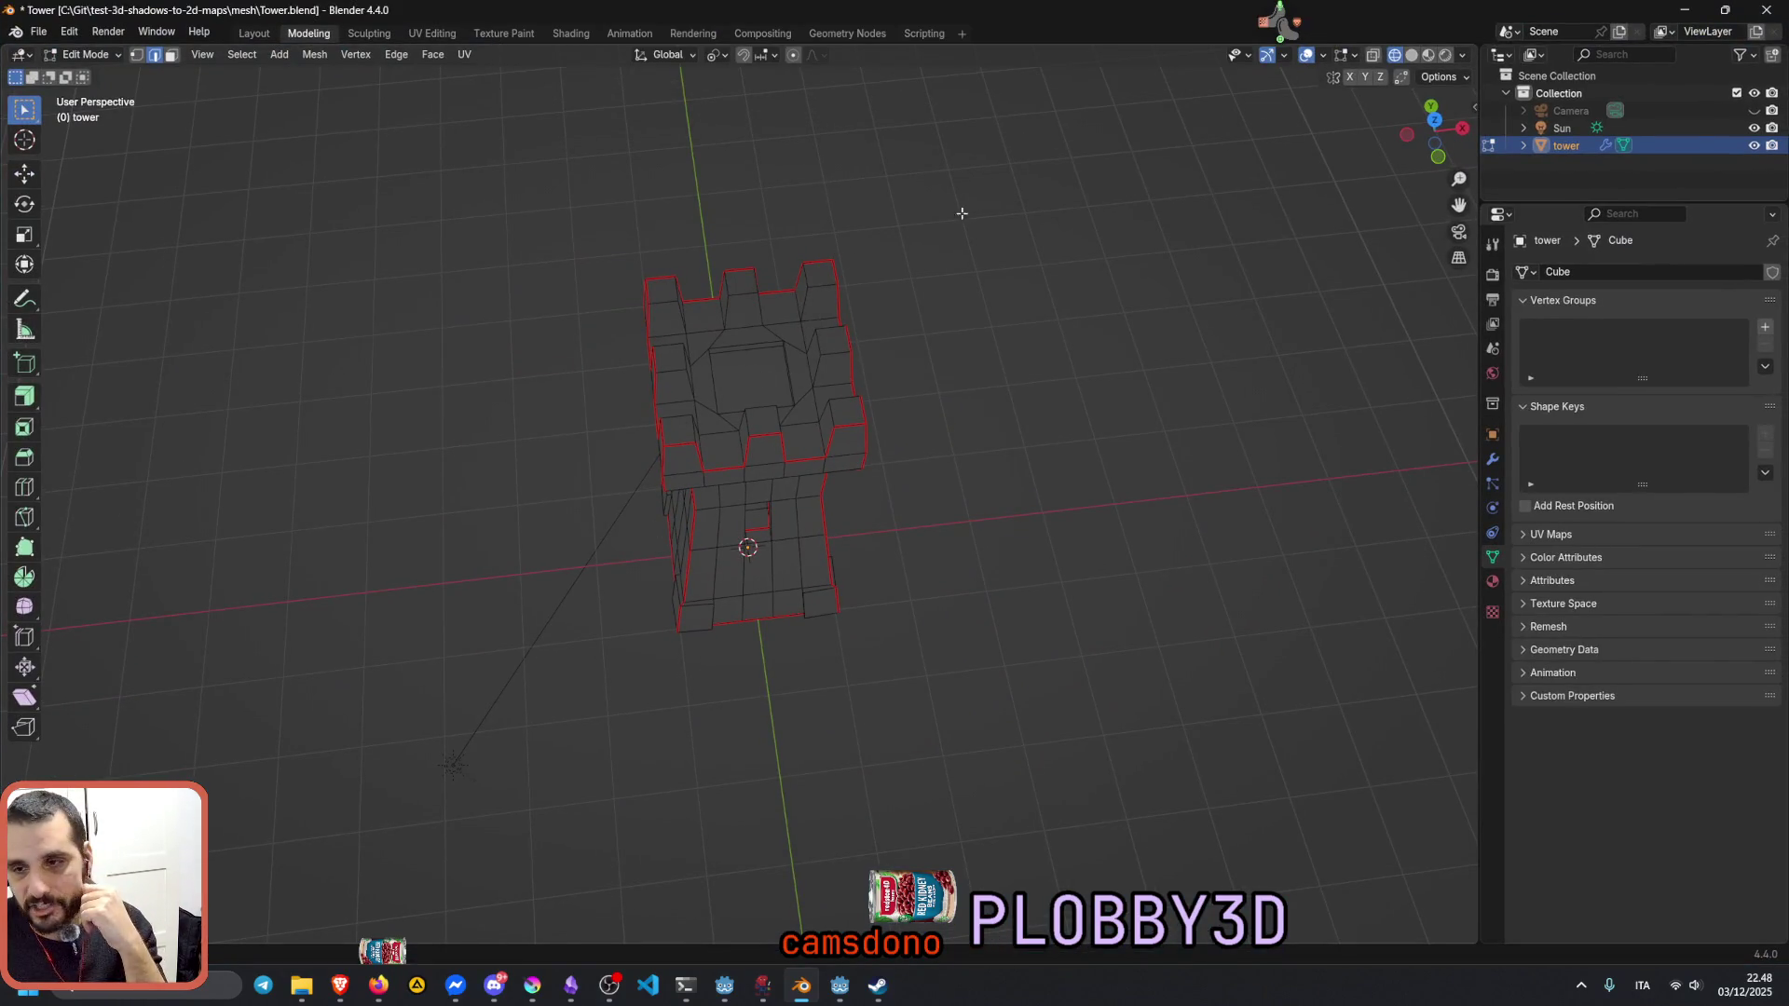
Step: Orbit around the tower mesh to inspect its front and look down on the battlements
mouse_move(788, 414)
middle_down()
mouse_move(847, 346)
mouse_move(800, 433)
middle_up()
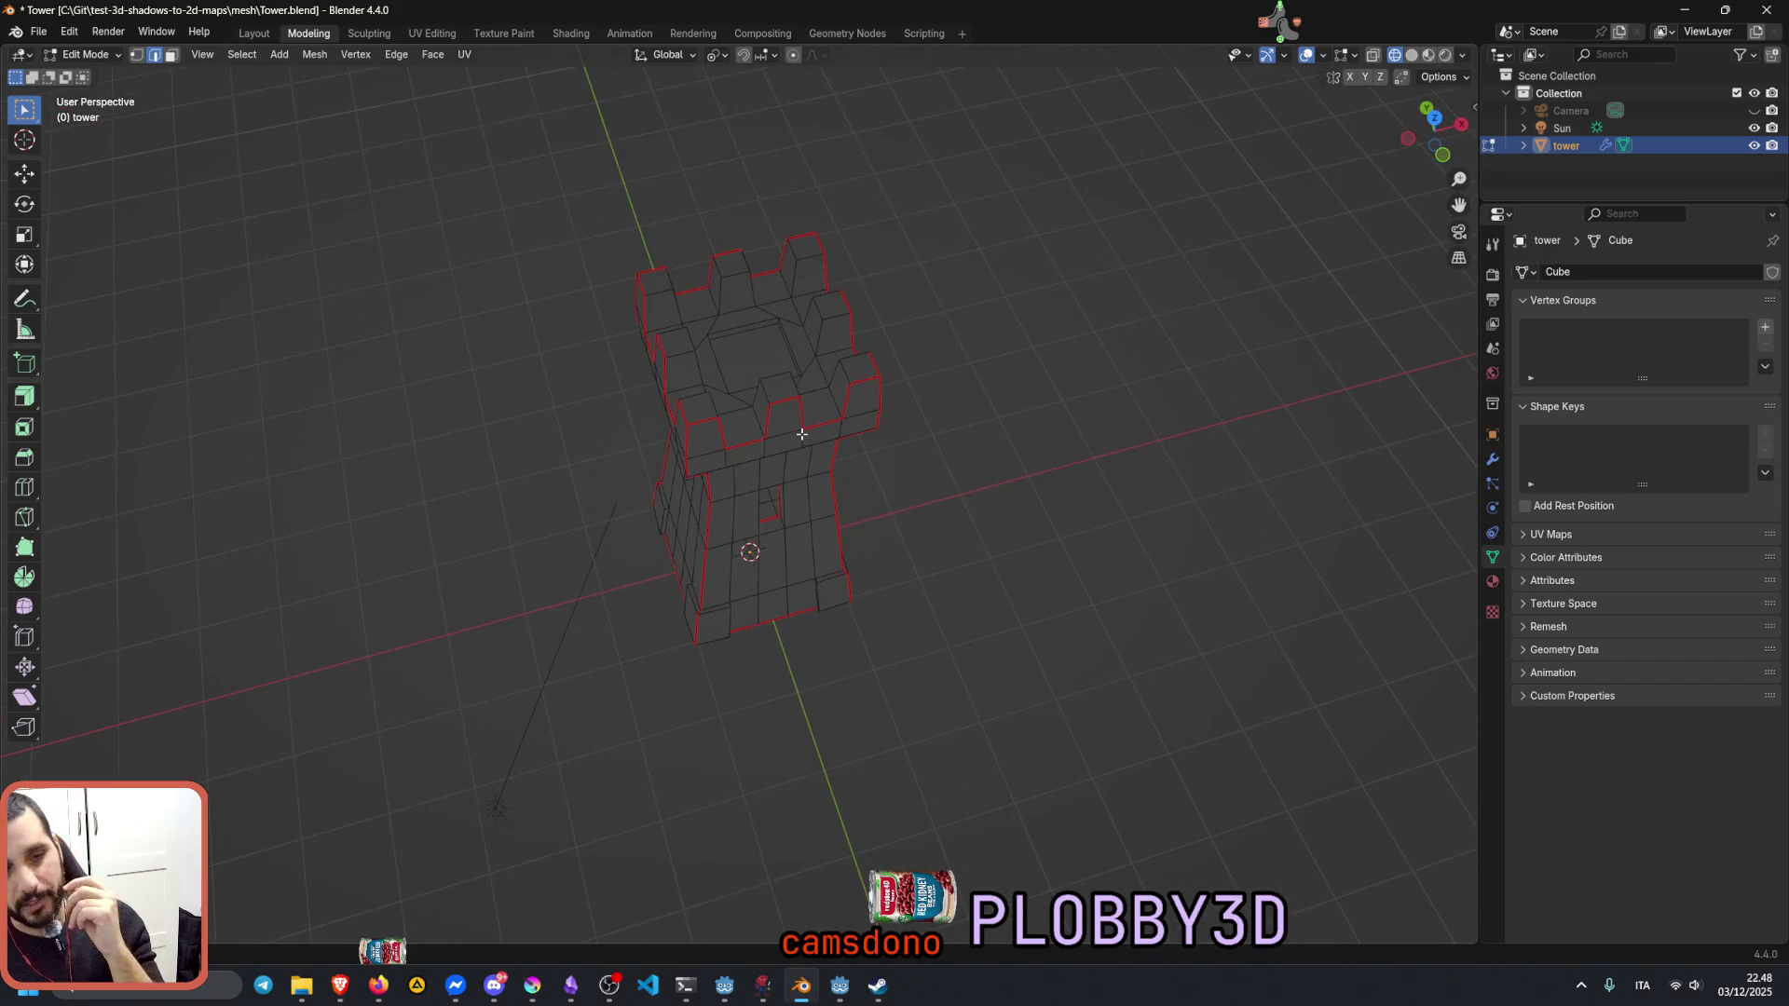
middle_drag(802, 435, 757, 466)
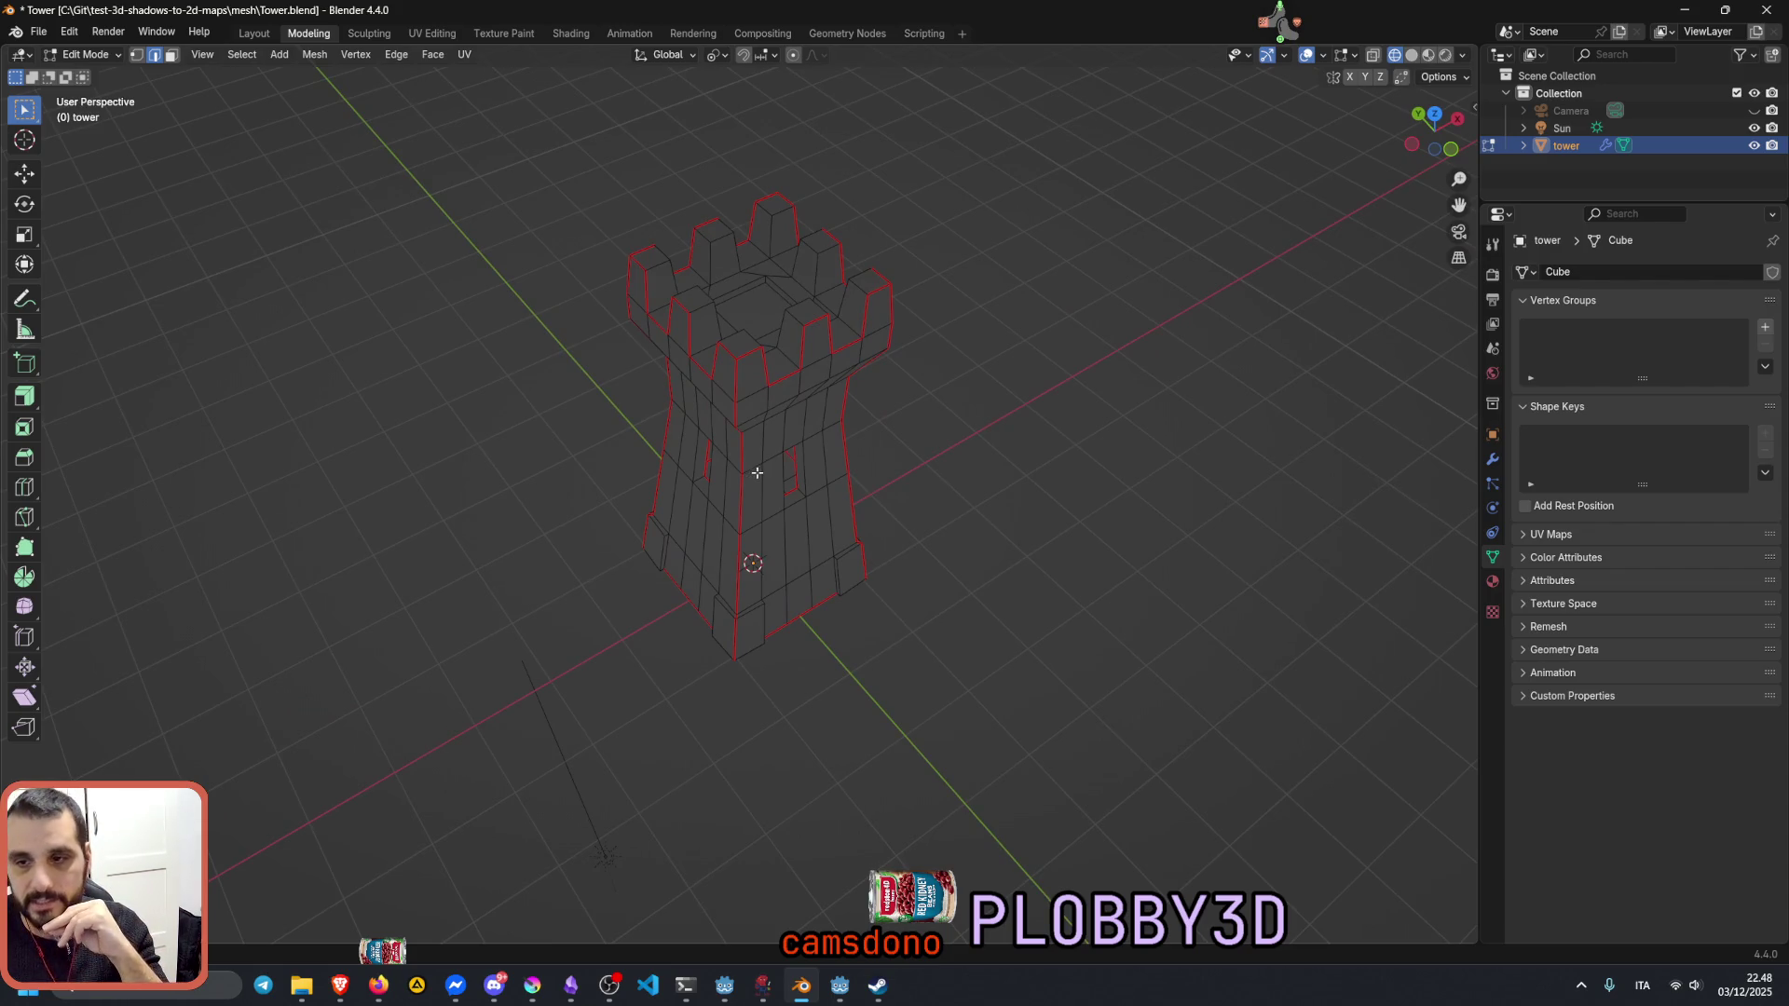
middle_drag(757, 466, 778, 460)
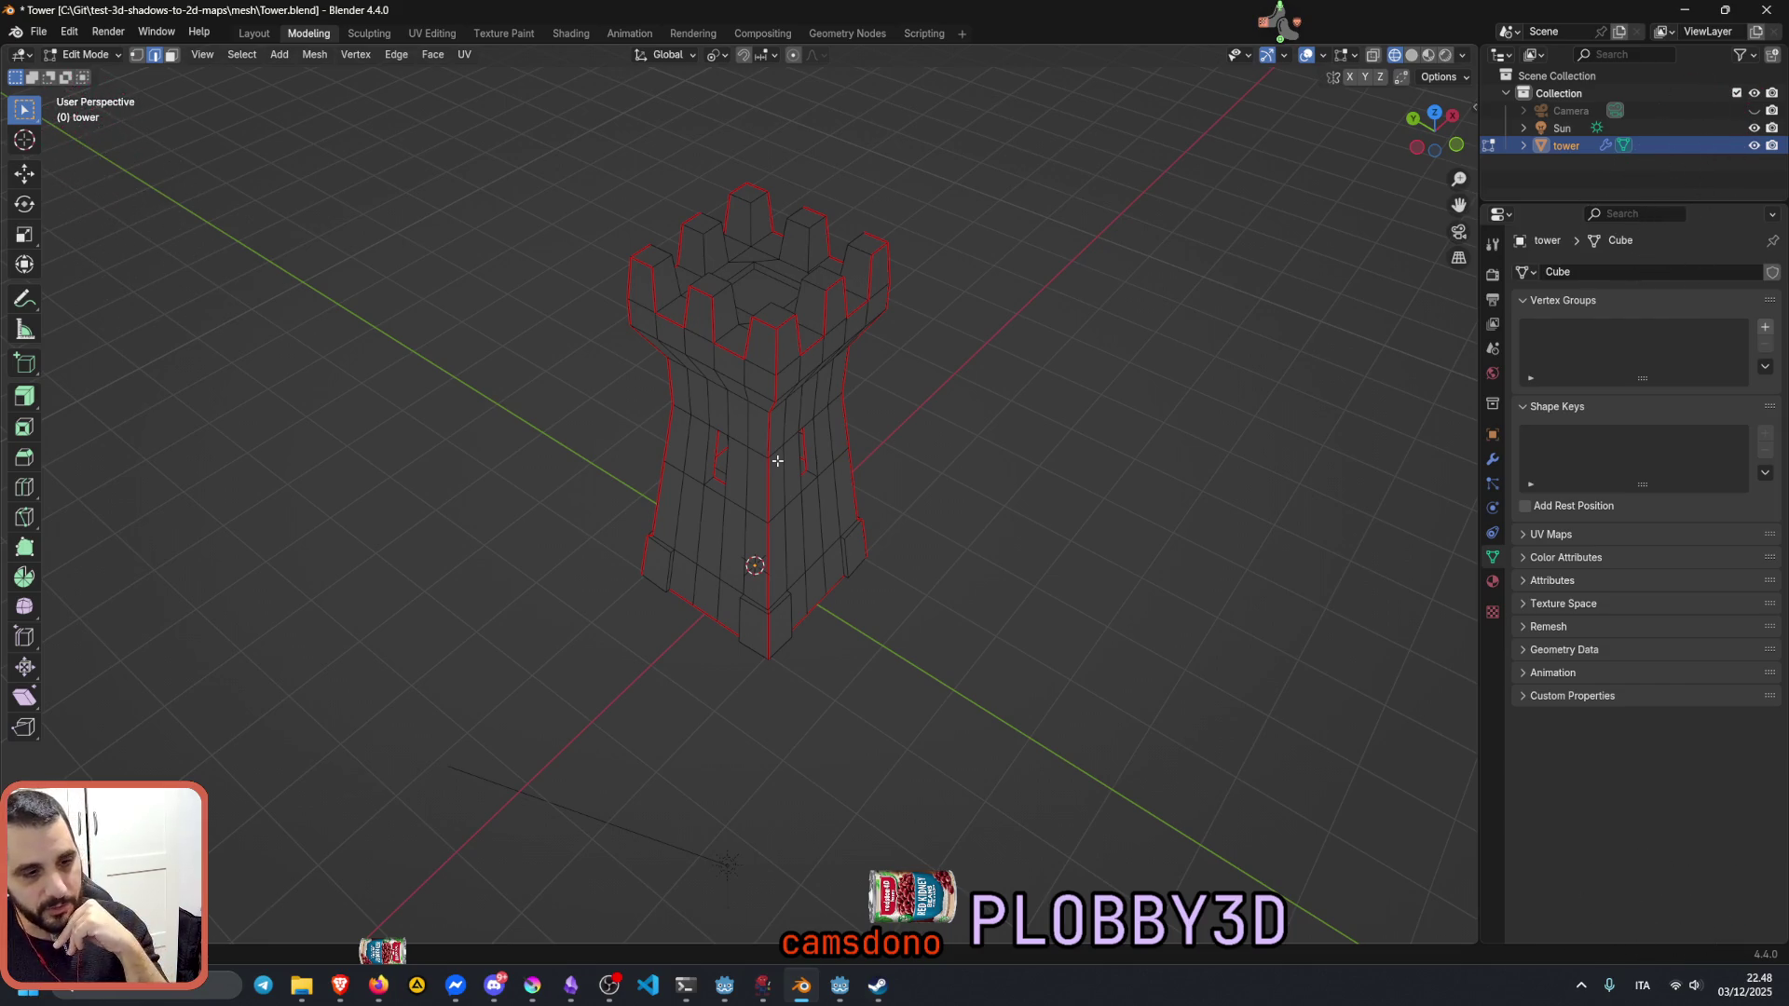
middle_drag(778, 458, 763, 245)
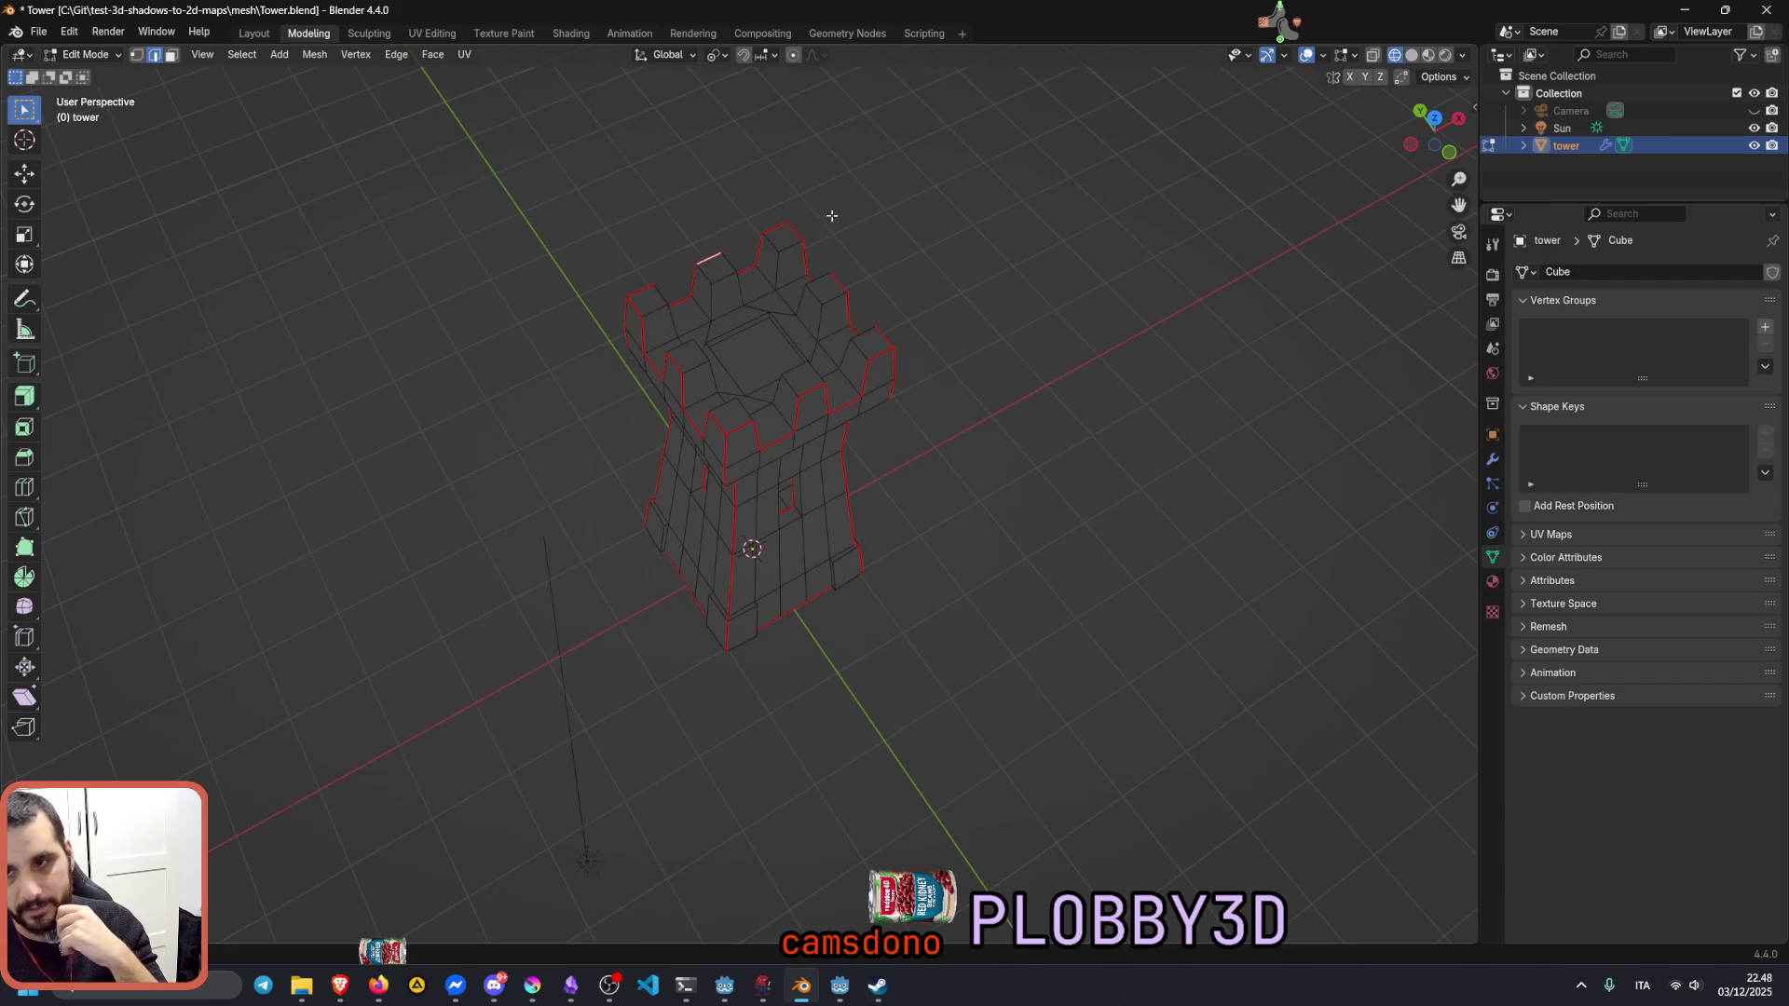
middle_drag(762, 279, 783, 337)
scroll(783, 337, down, 4)
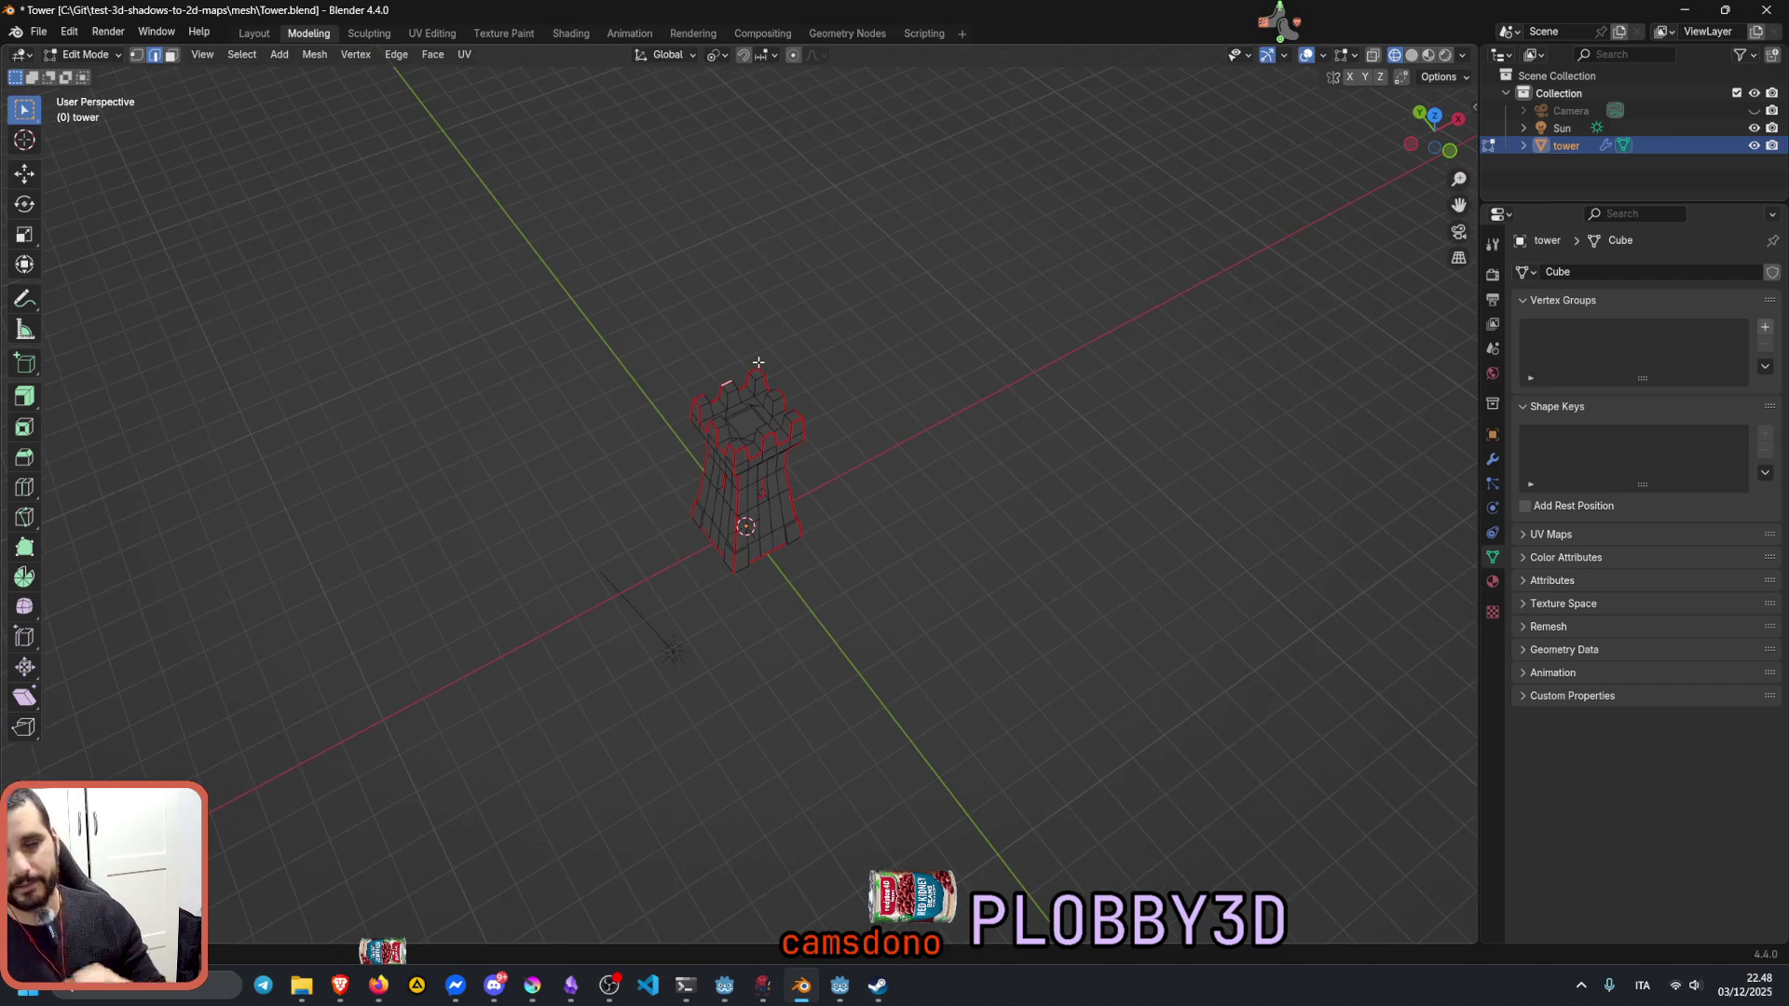
Step: In the Twitch user manager, filter to one viewer's entry, clear the filter and hide the window to return to Blender
key(alt+Tab)
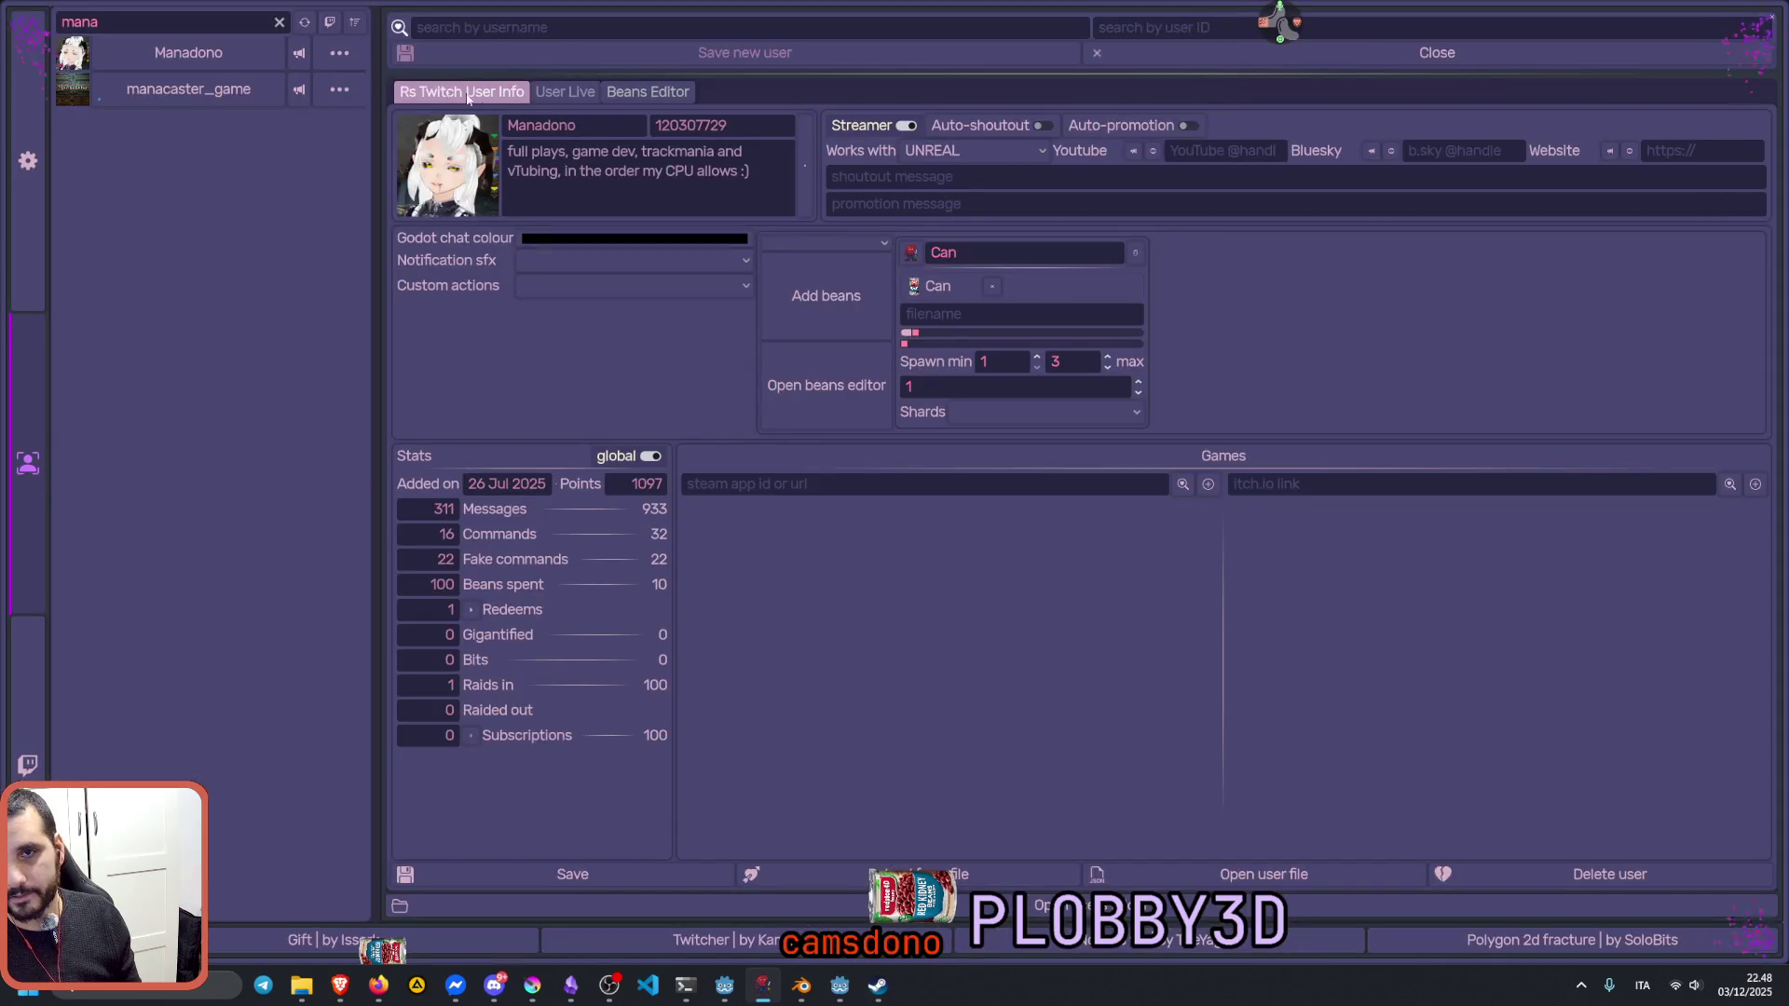
click(279, 22)
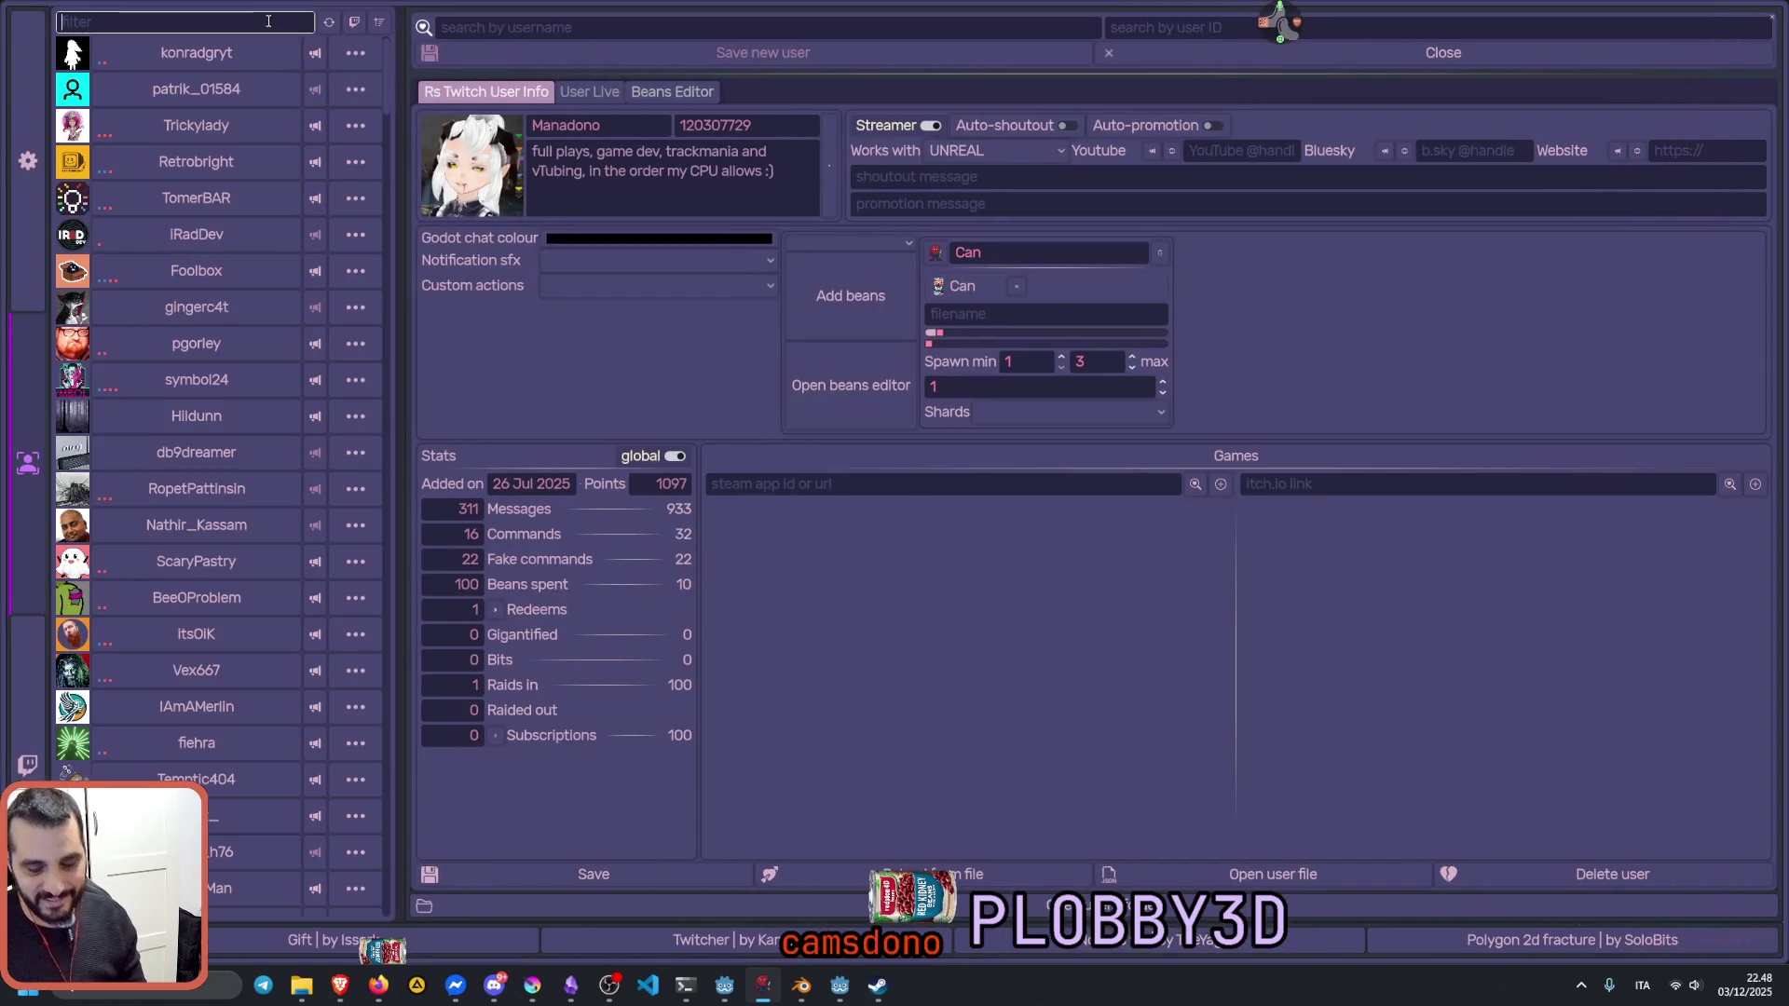
text(plobb)
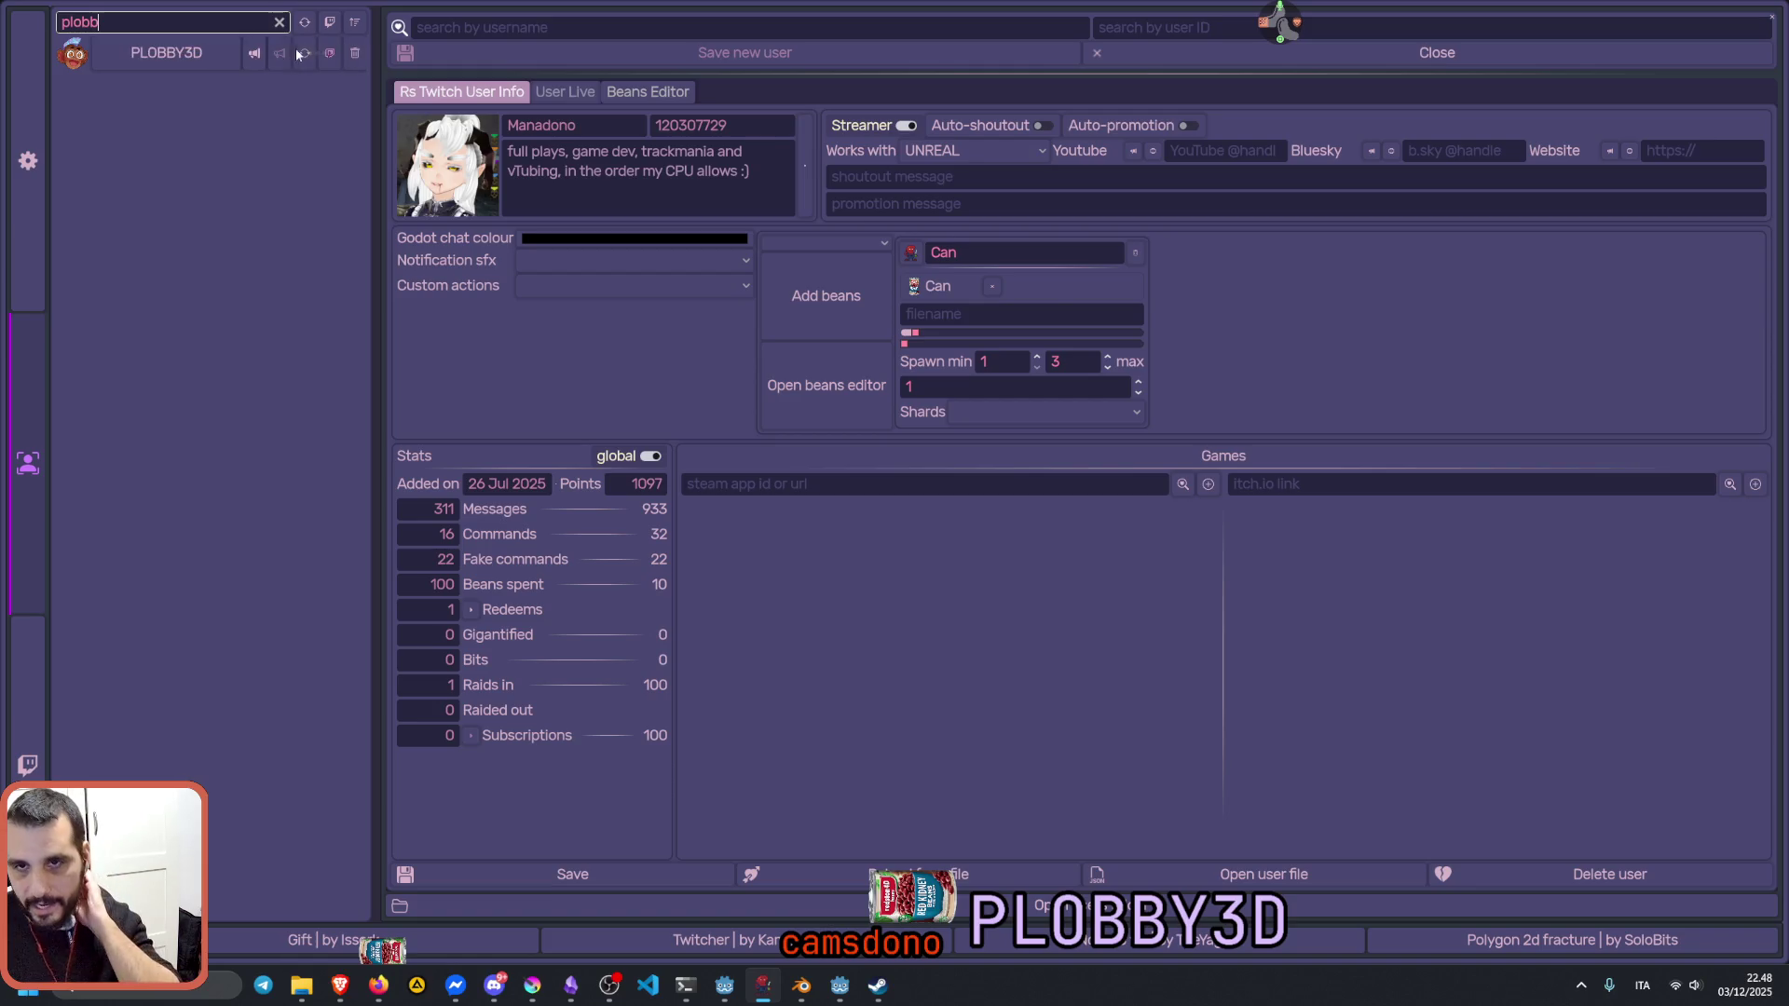
click(298, 53)
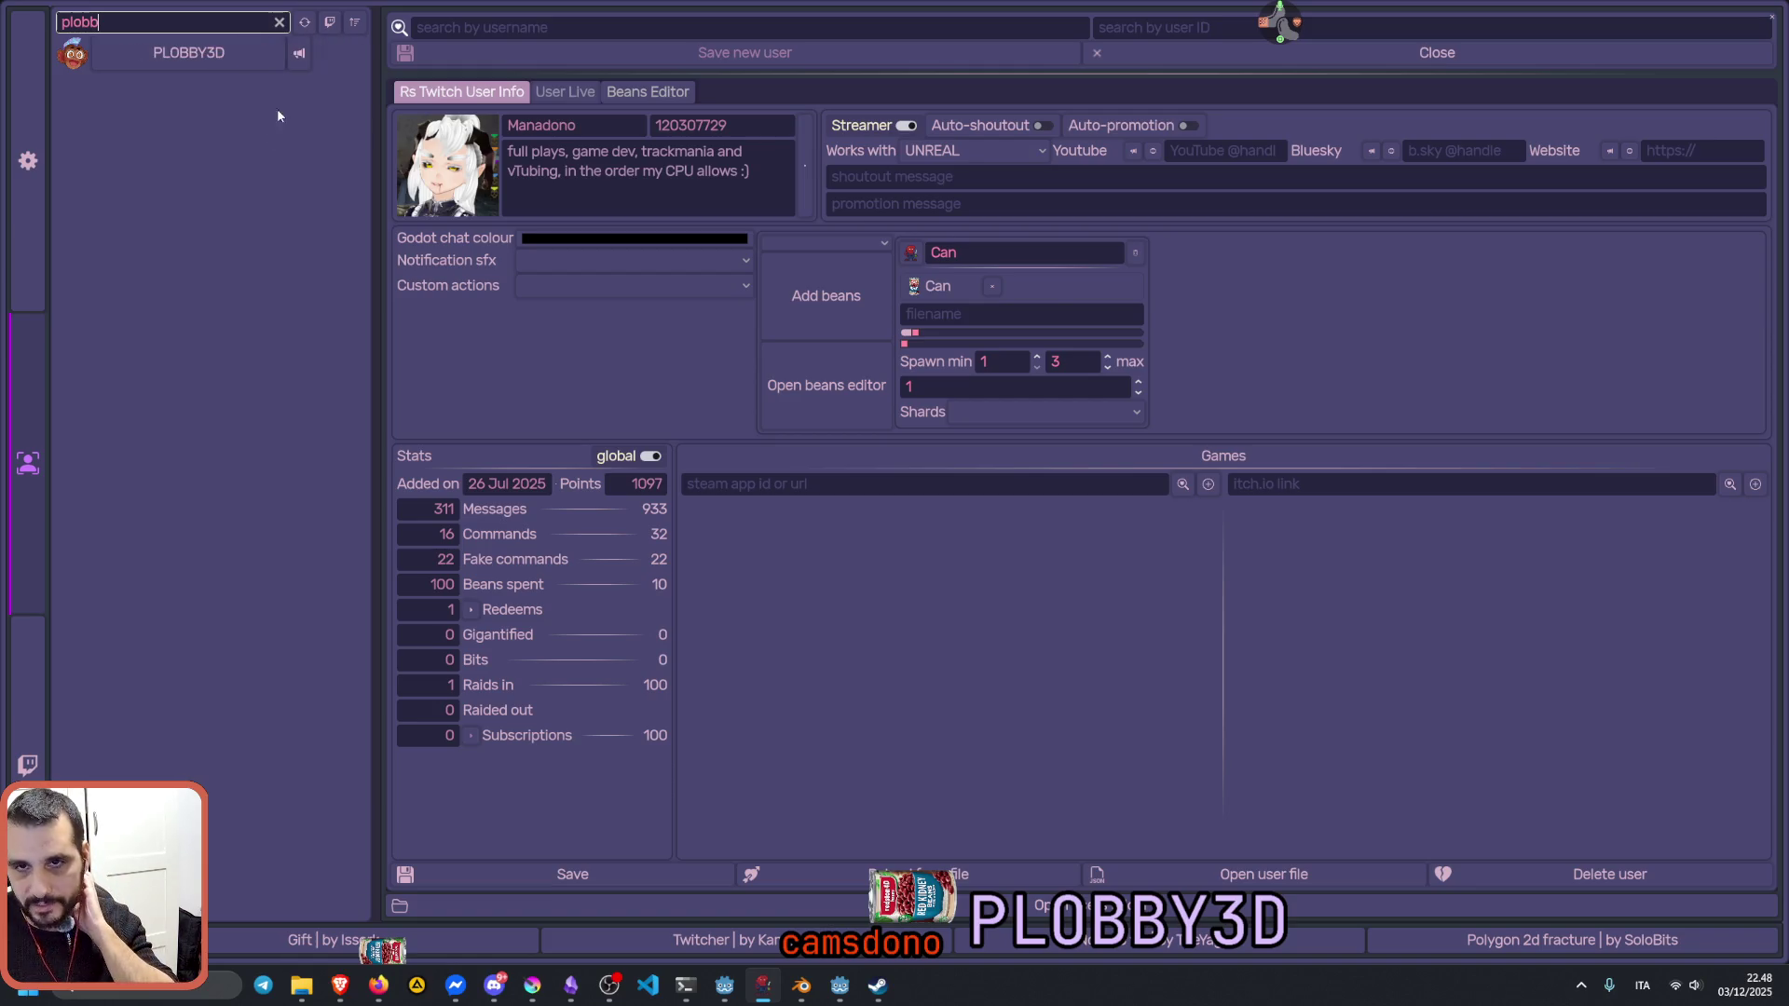
click(281, 21)
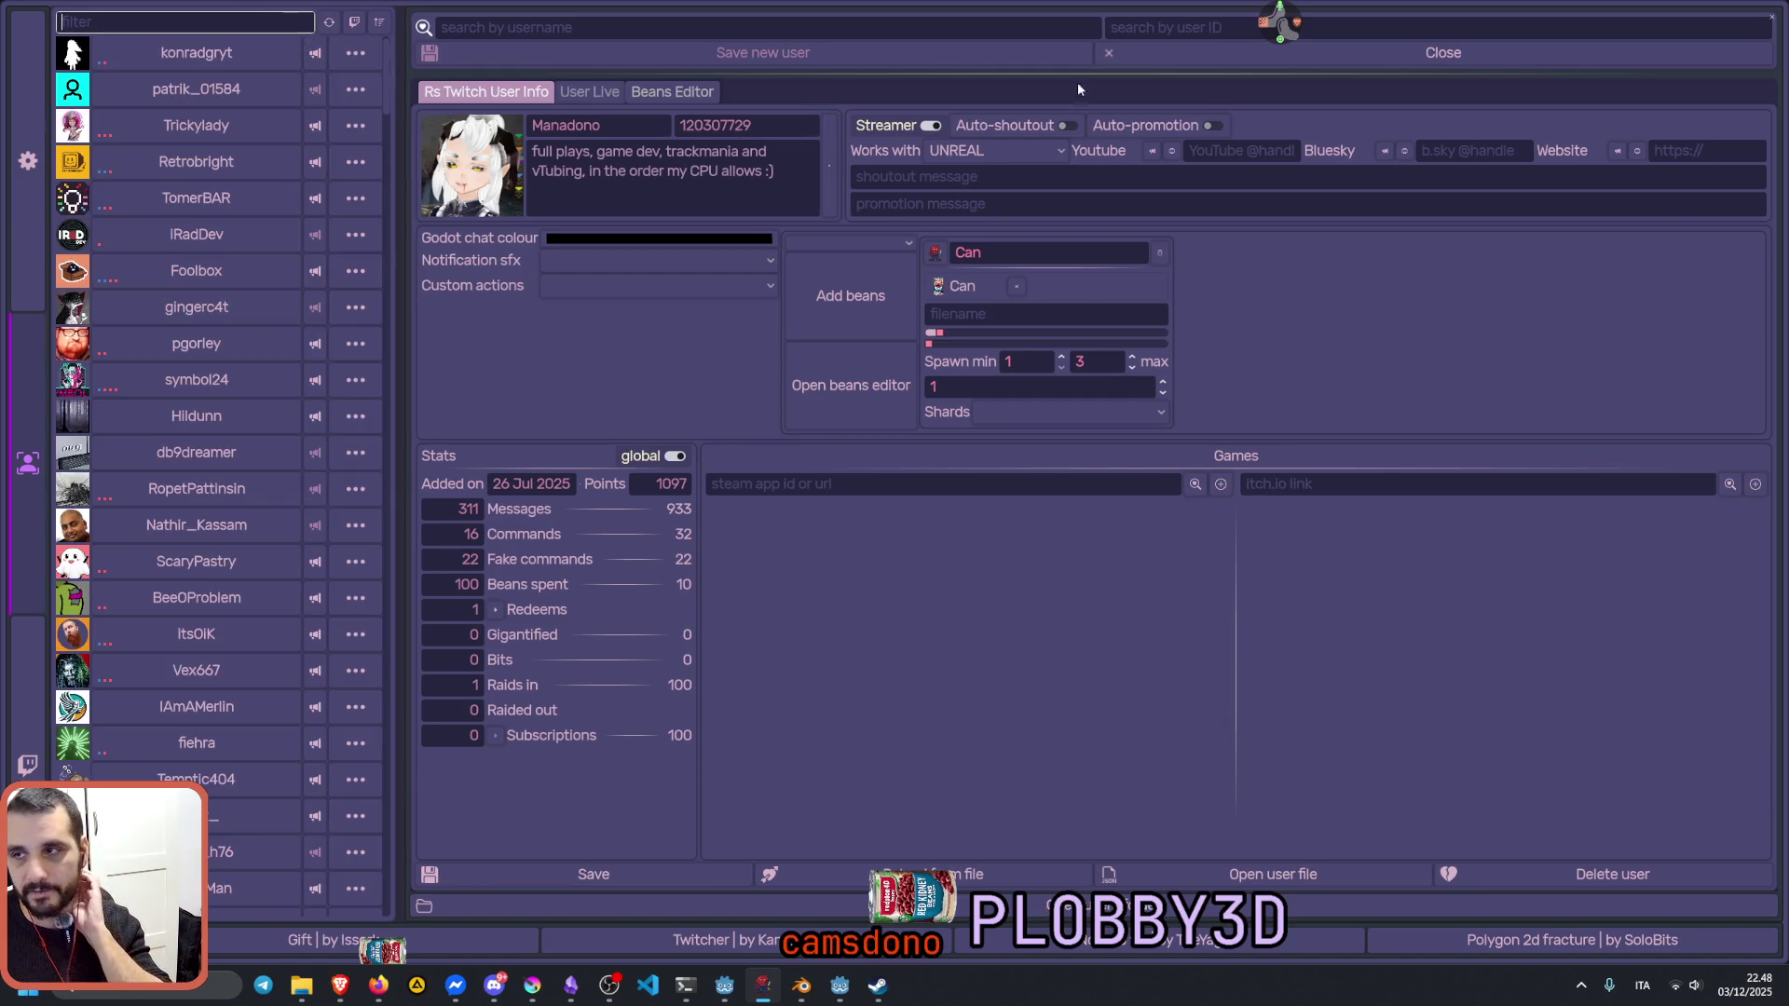
click(1769, 14)
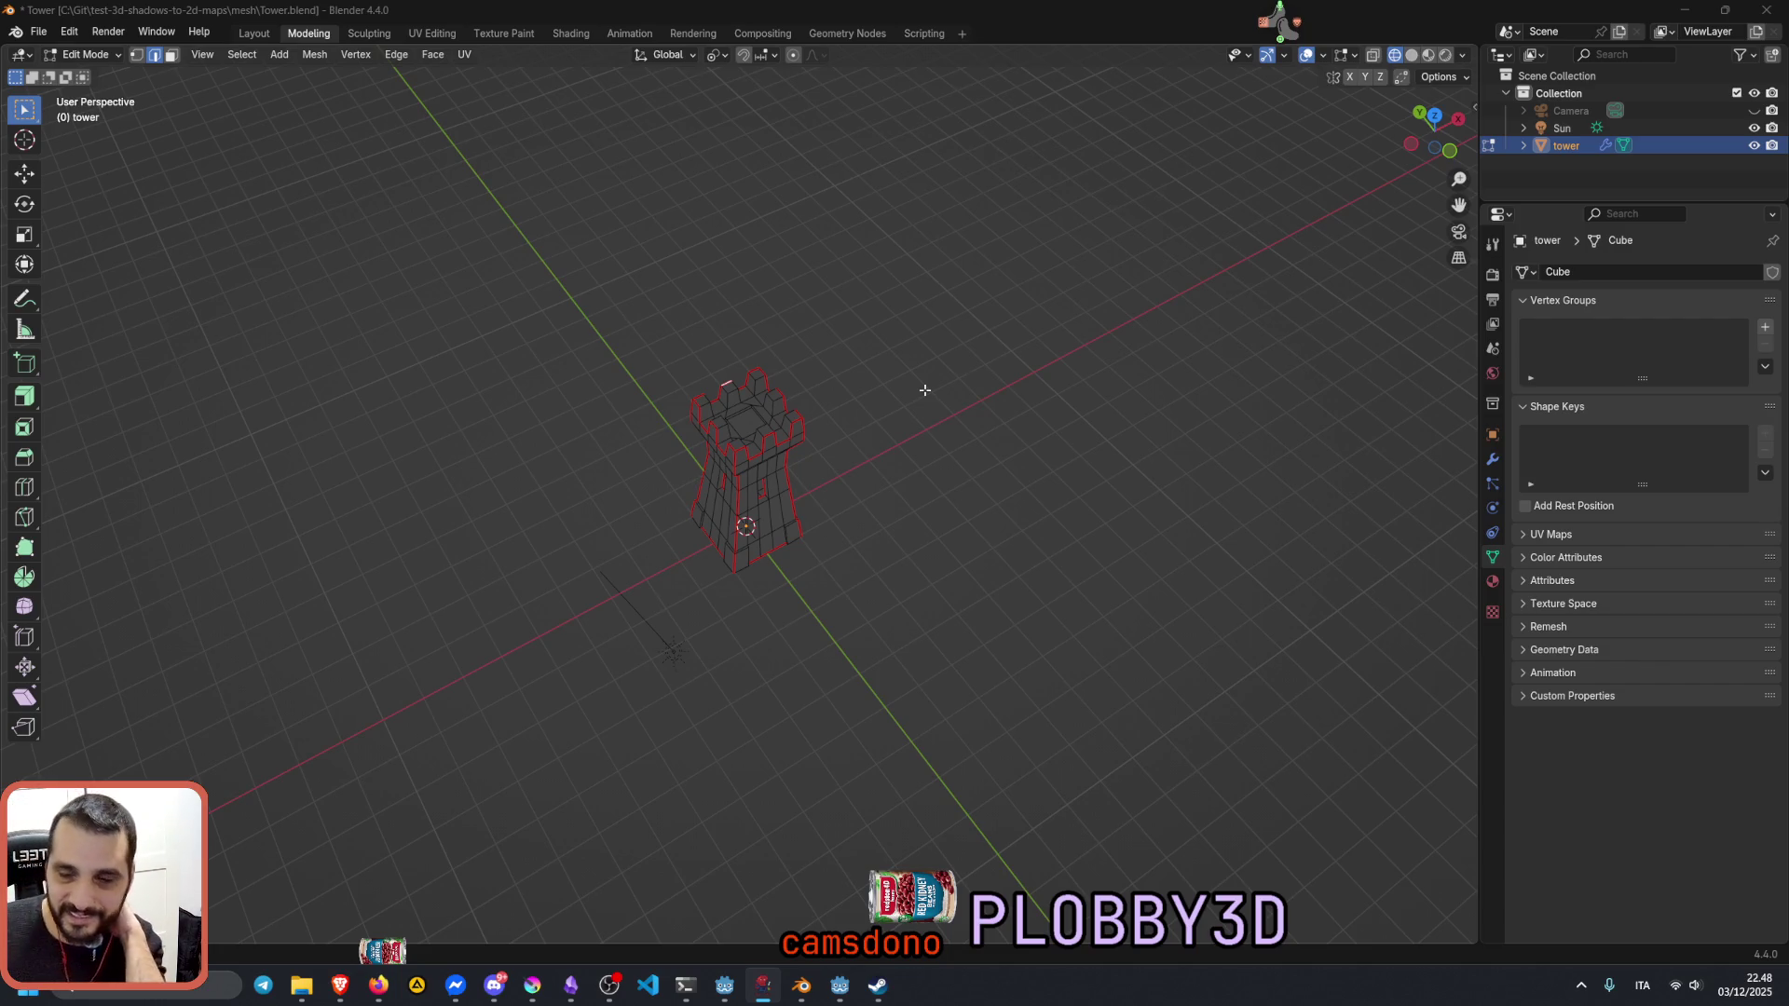
scroll(839, 405, up, 3)
Step: Orbit in closer on the tower mesh to inspect it
middle_drag(757, 524, 771, 517)
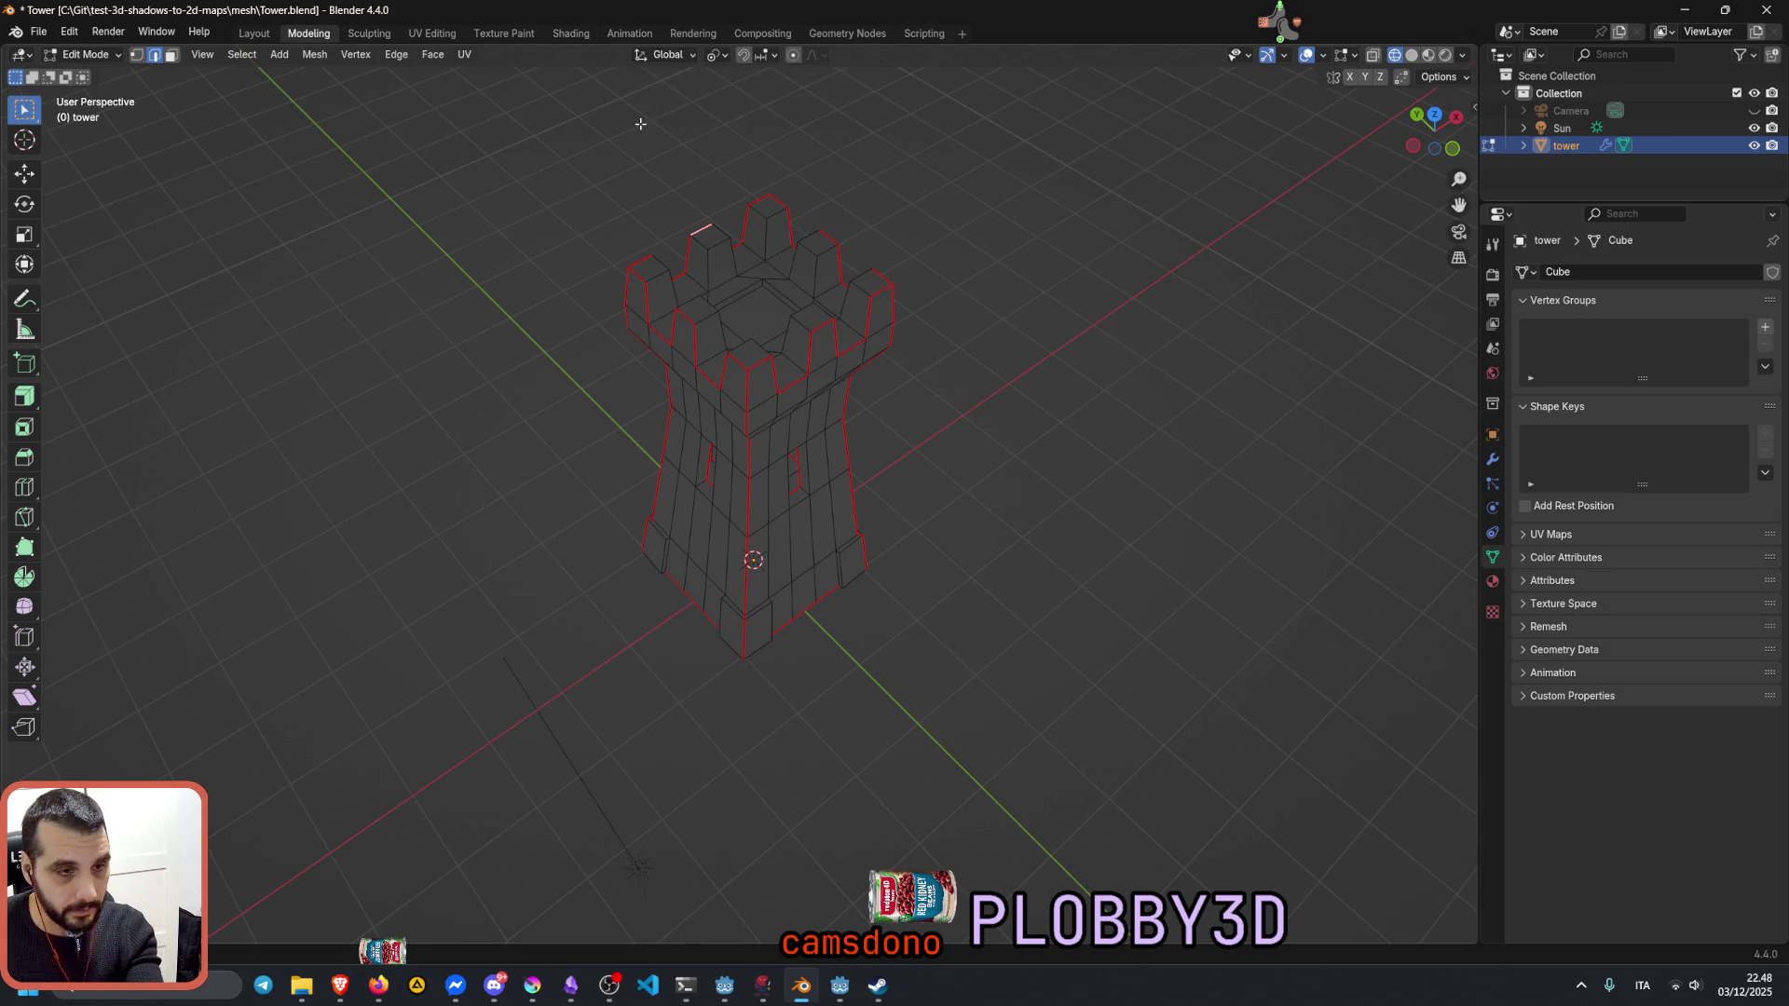
click(840, 985)
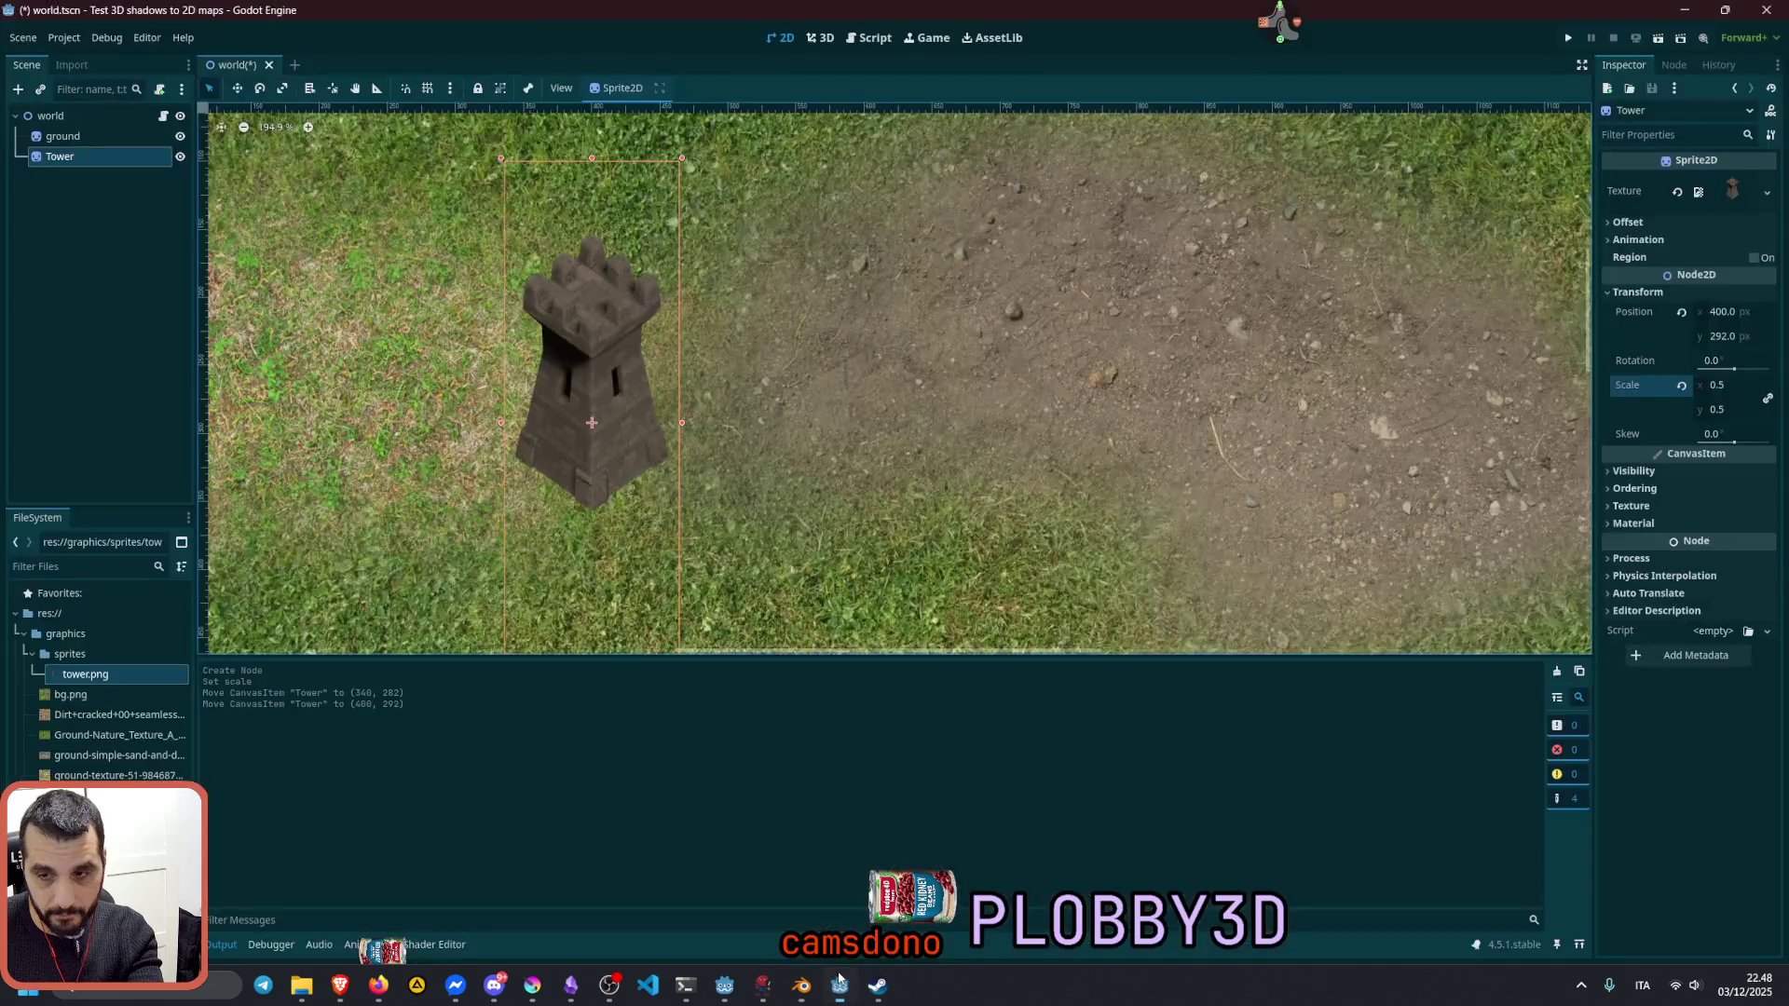
scroll(557, 385, up, 3)
scroll(556, 385, down, 3)
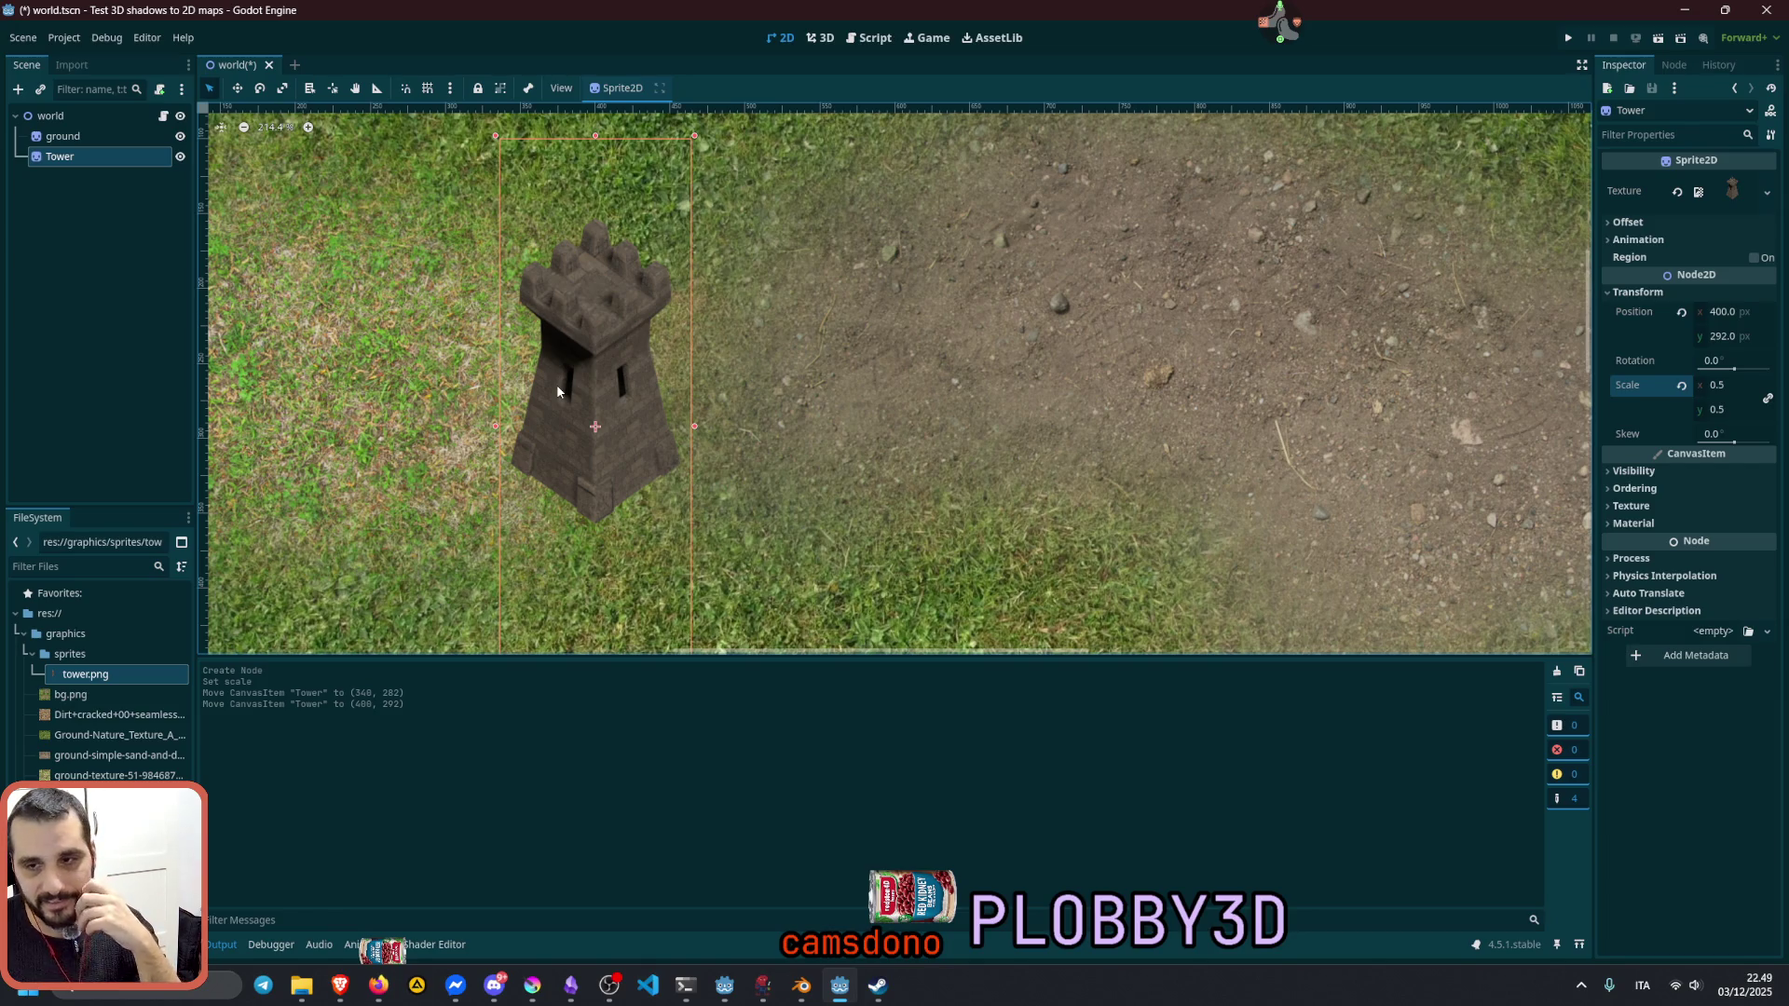
middle_drag(556, 385, 628, 406)
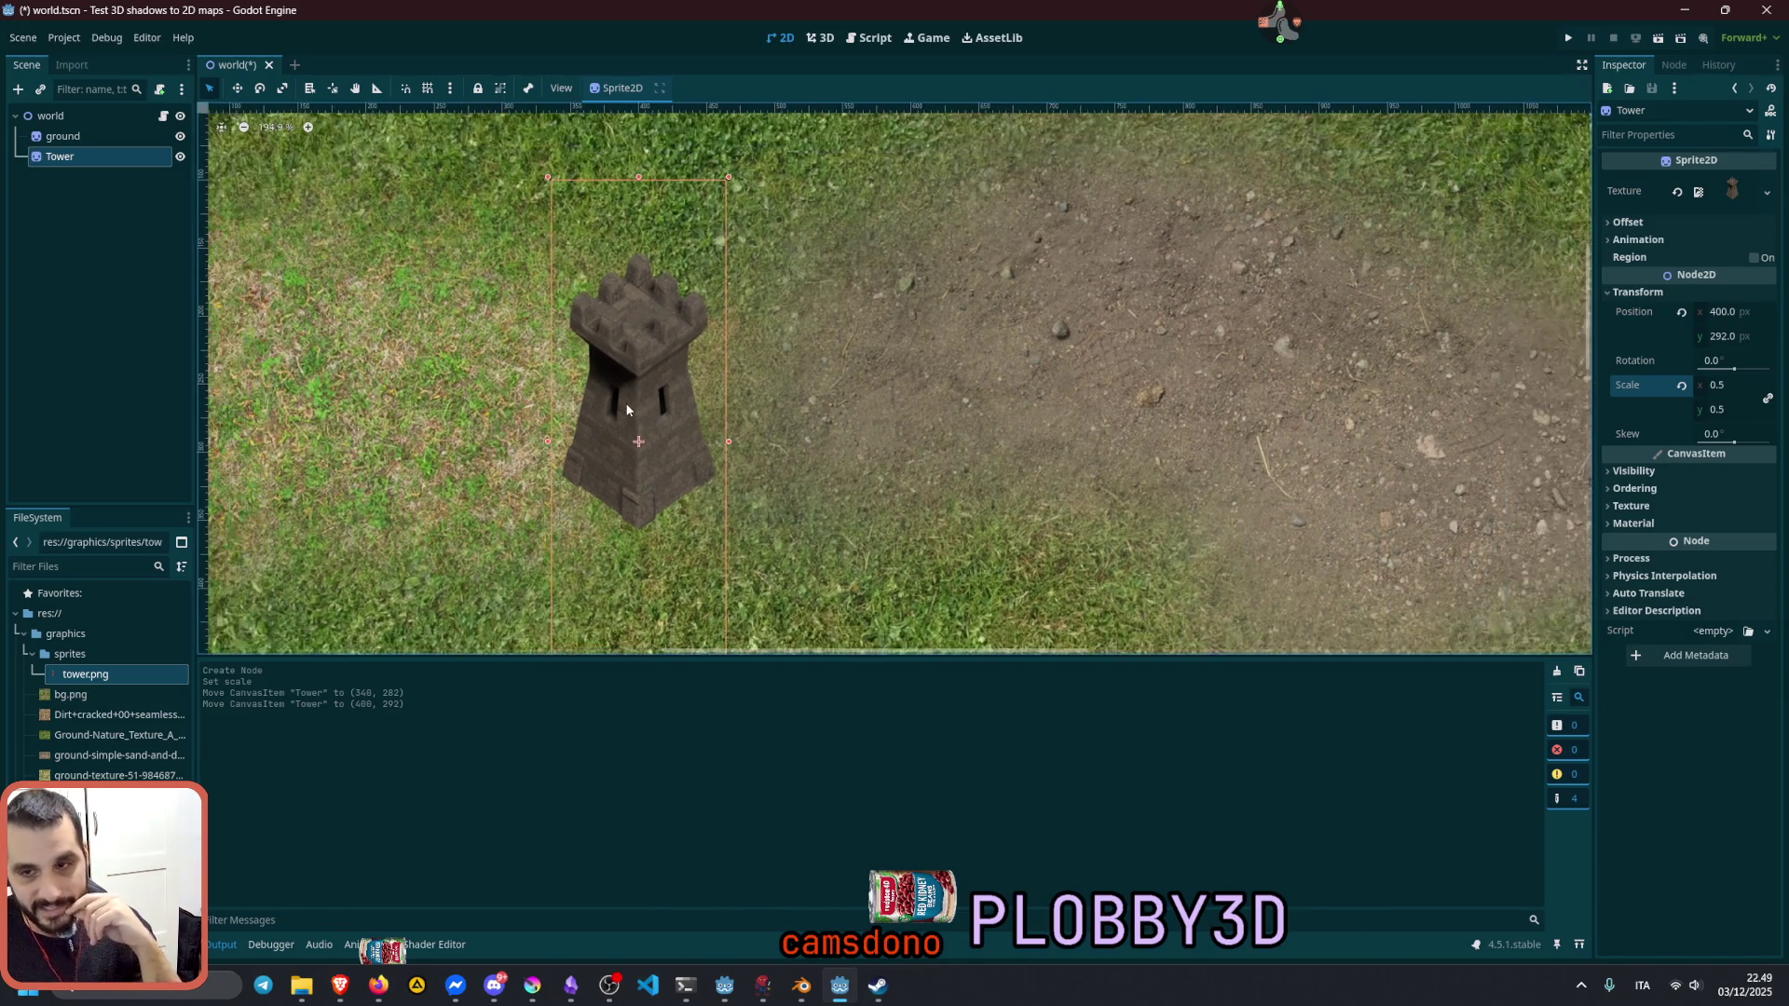
scroll(625, 390, up, 3)
scroll(626, 390, up, 3)
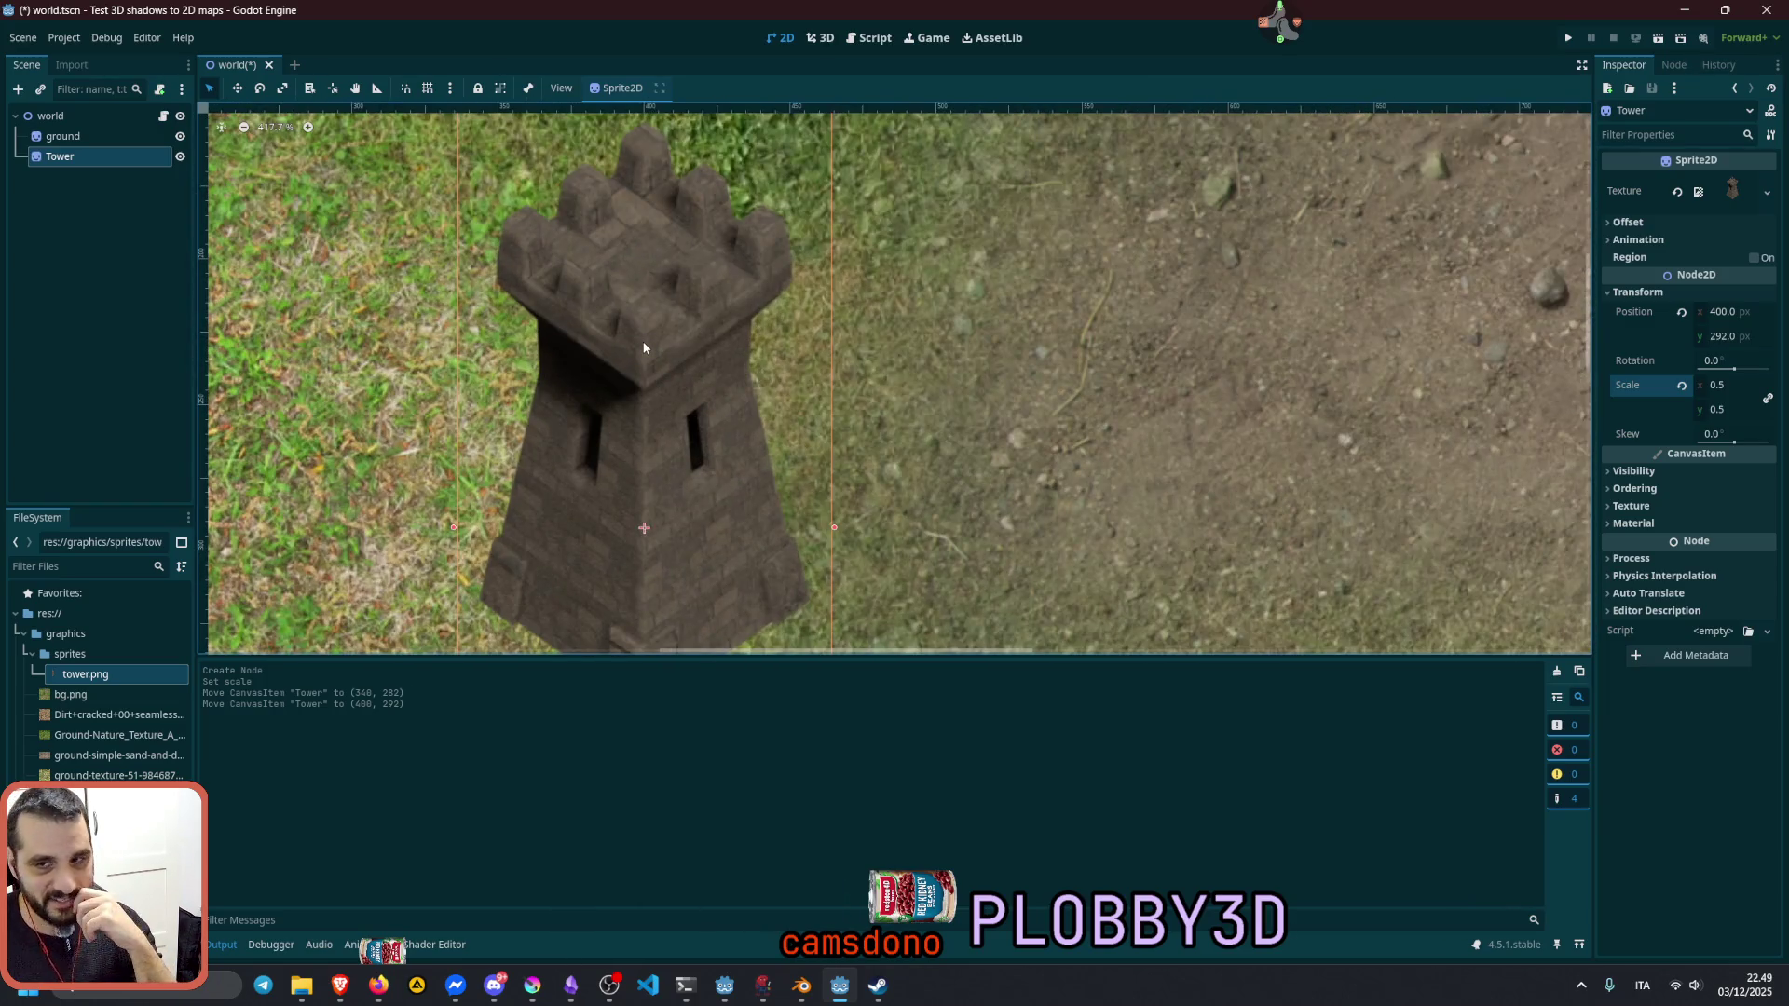
scroll(645, 347, down, 3)
scroll(645, 352, down, 4)
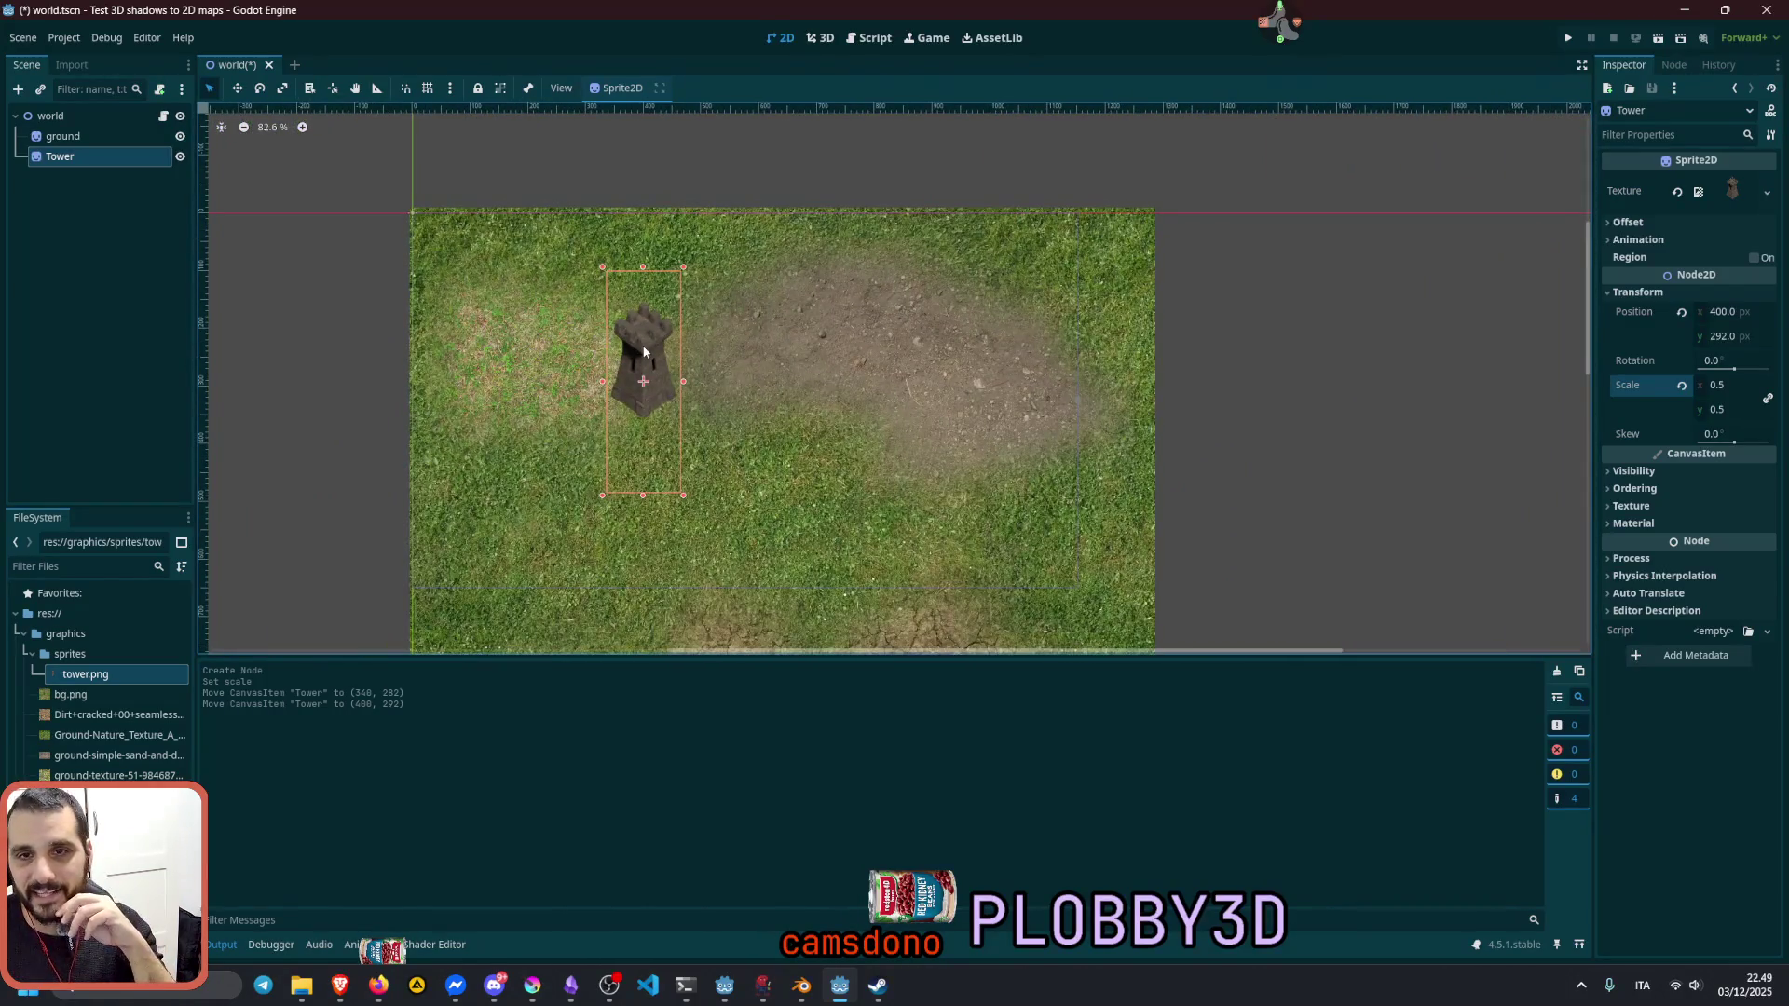
click(274, 128)
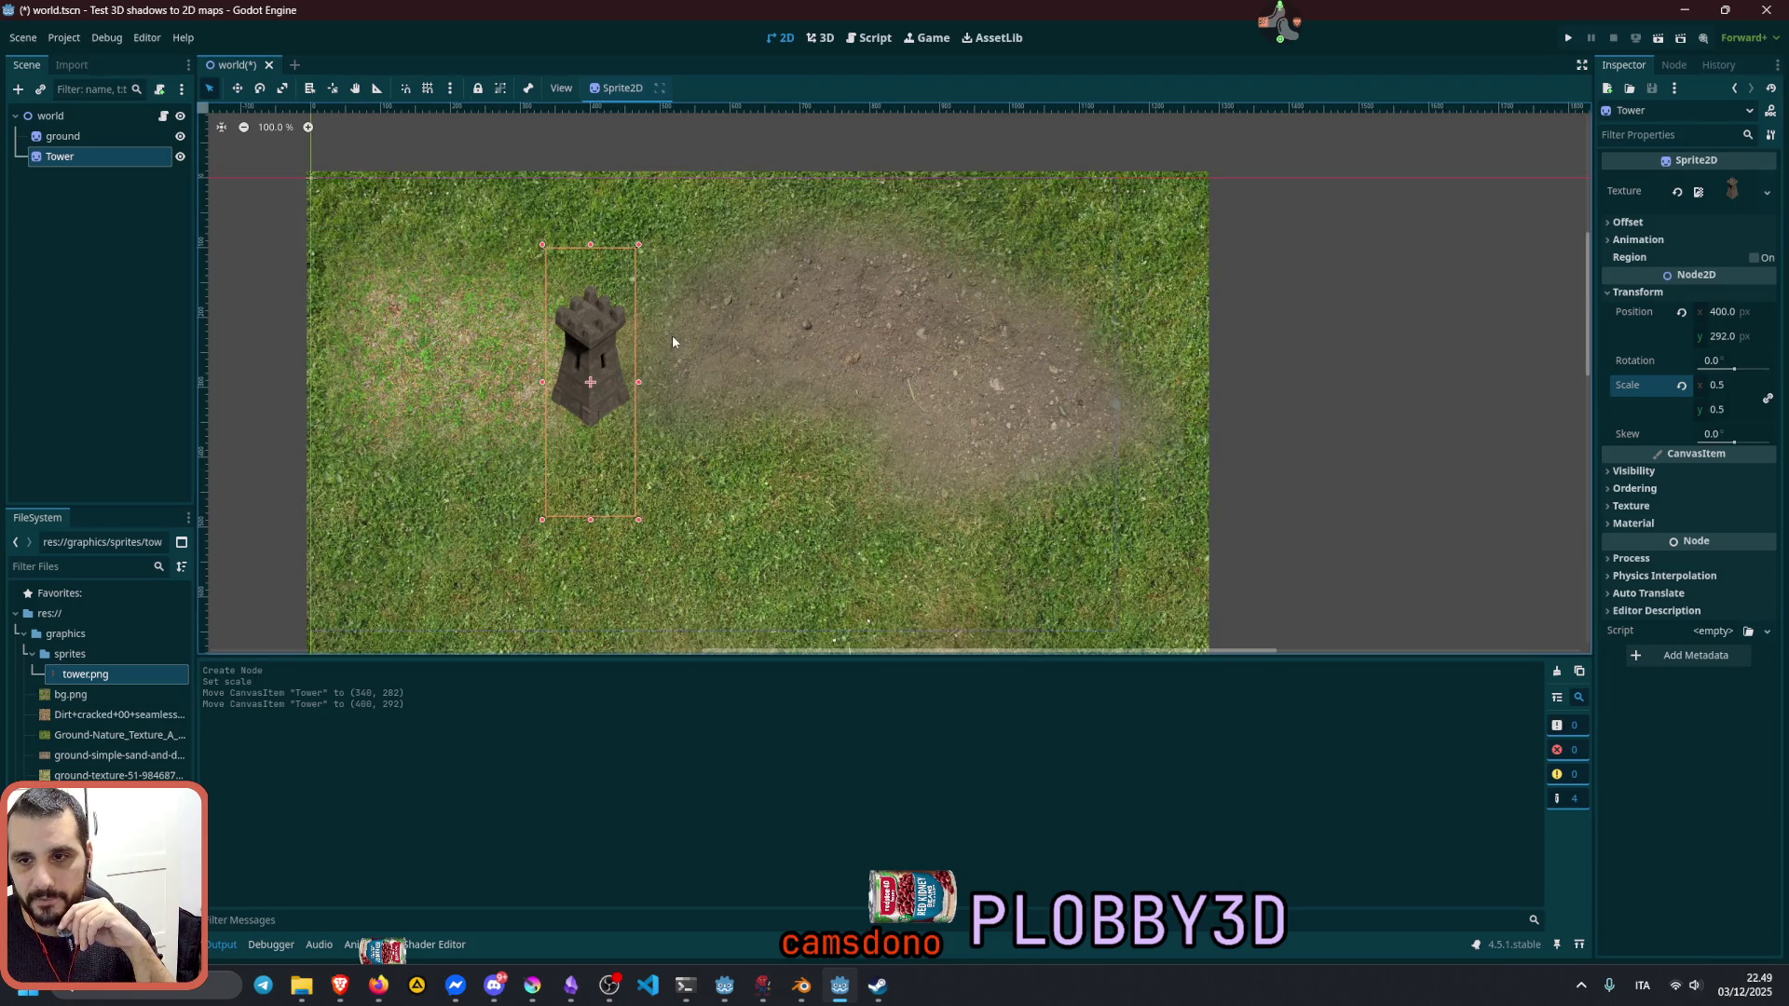
mouse_move(672, 334)
middle_down()
mouse_move(864, 257)
mouse_move(857, 351)
middle_up()
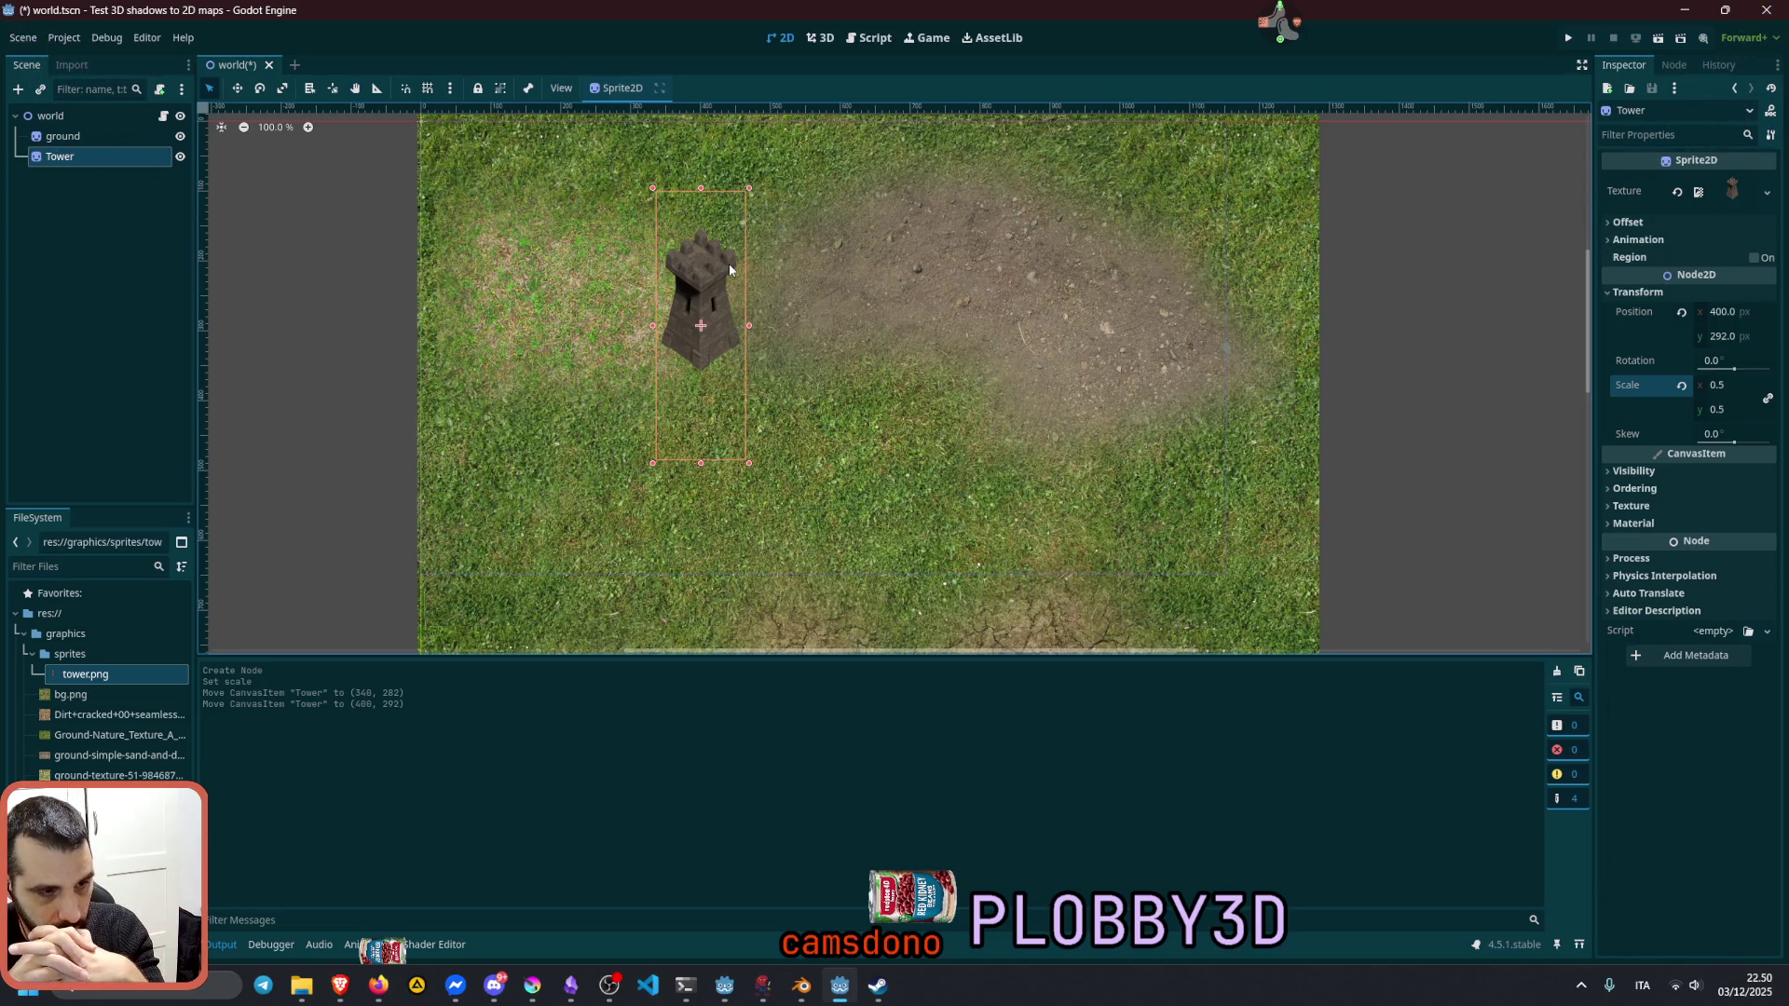
Step: Return to Blender and switch through Layout to the Shading workspace, showing the Stone bricks material nodes
click(801, 986)
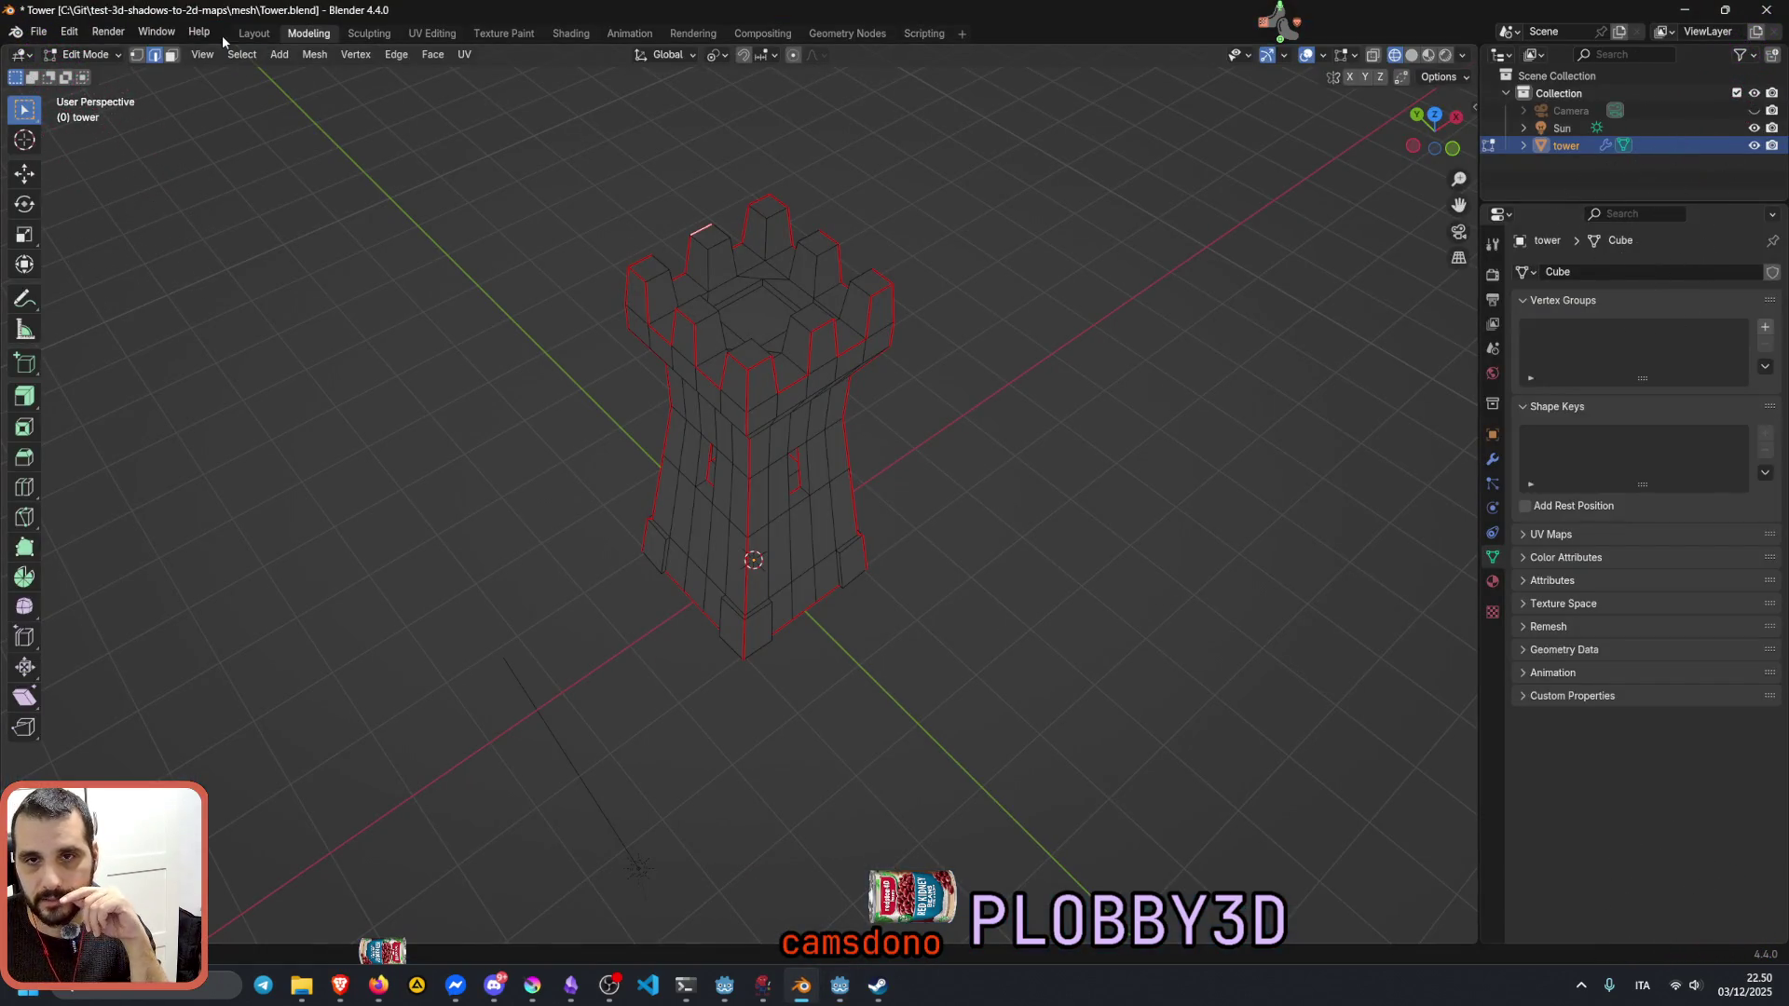
click(254, 33)
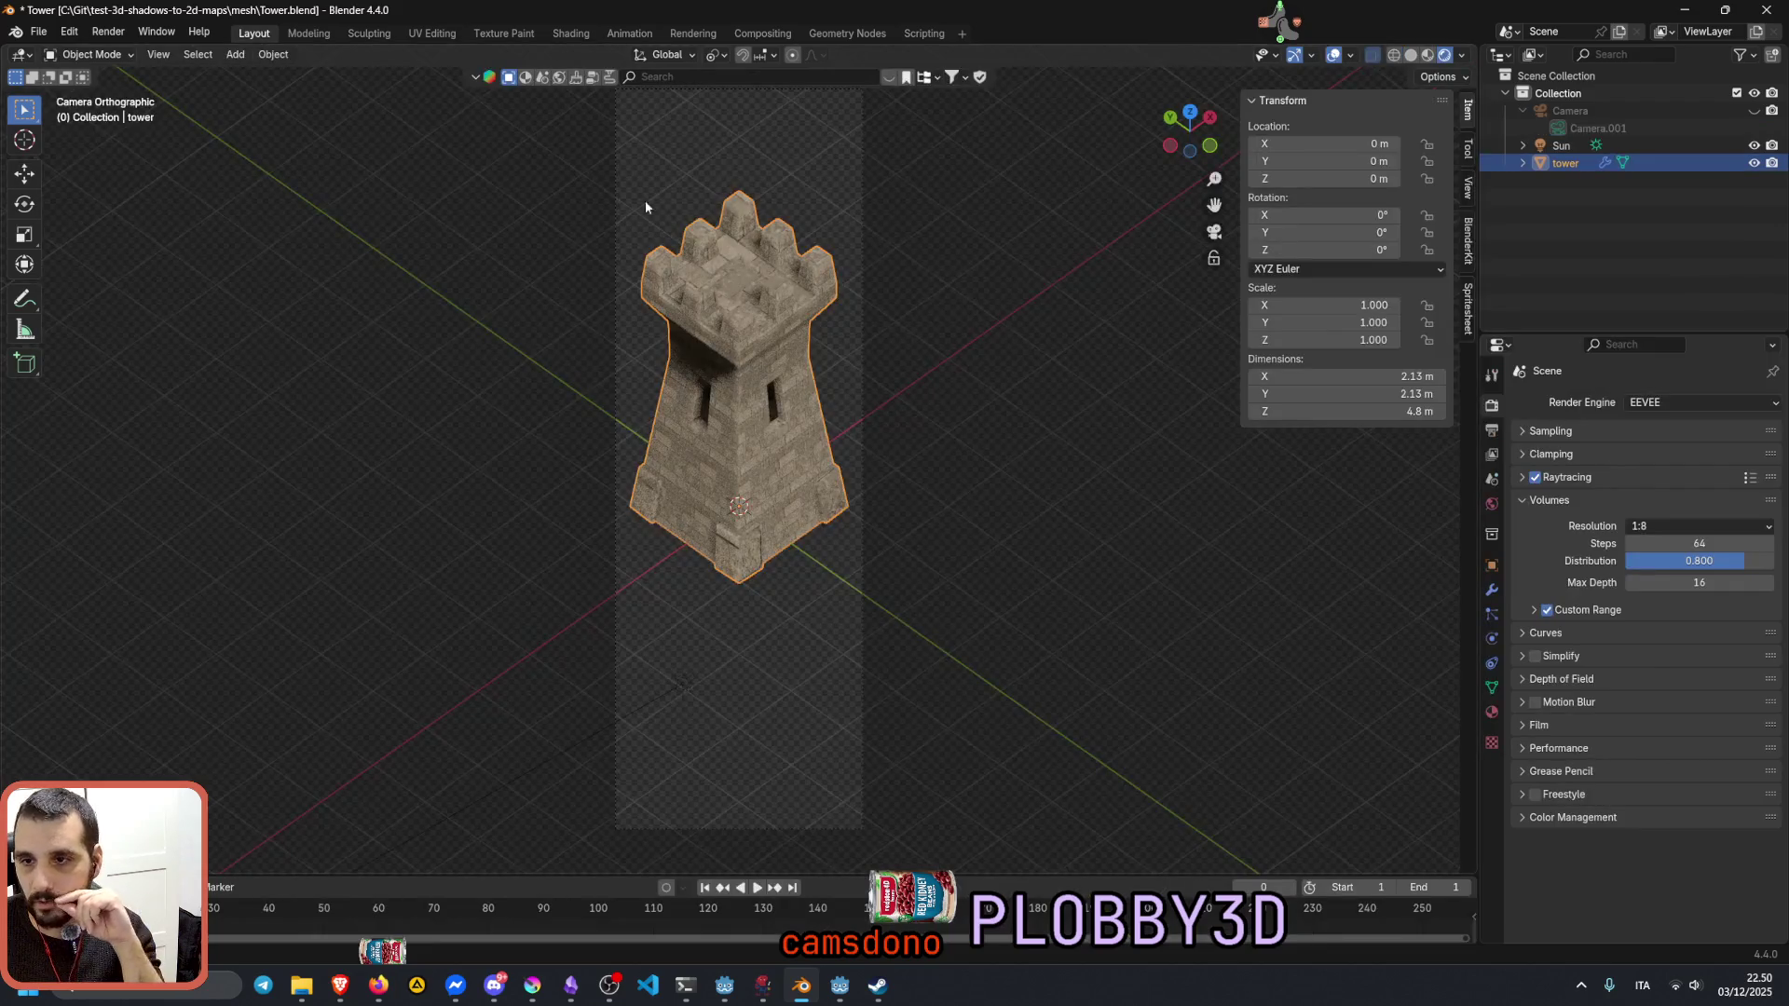
click(569, 32)
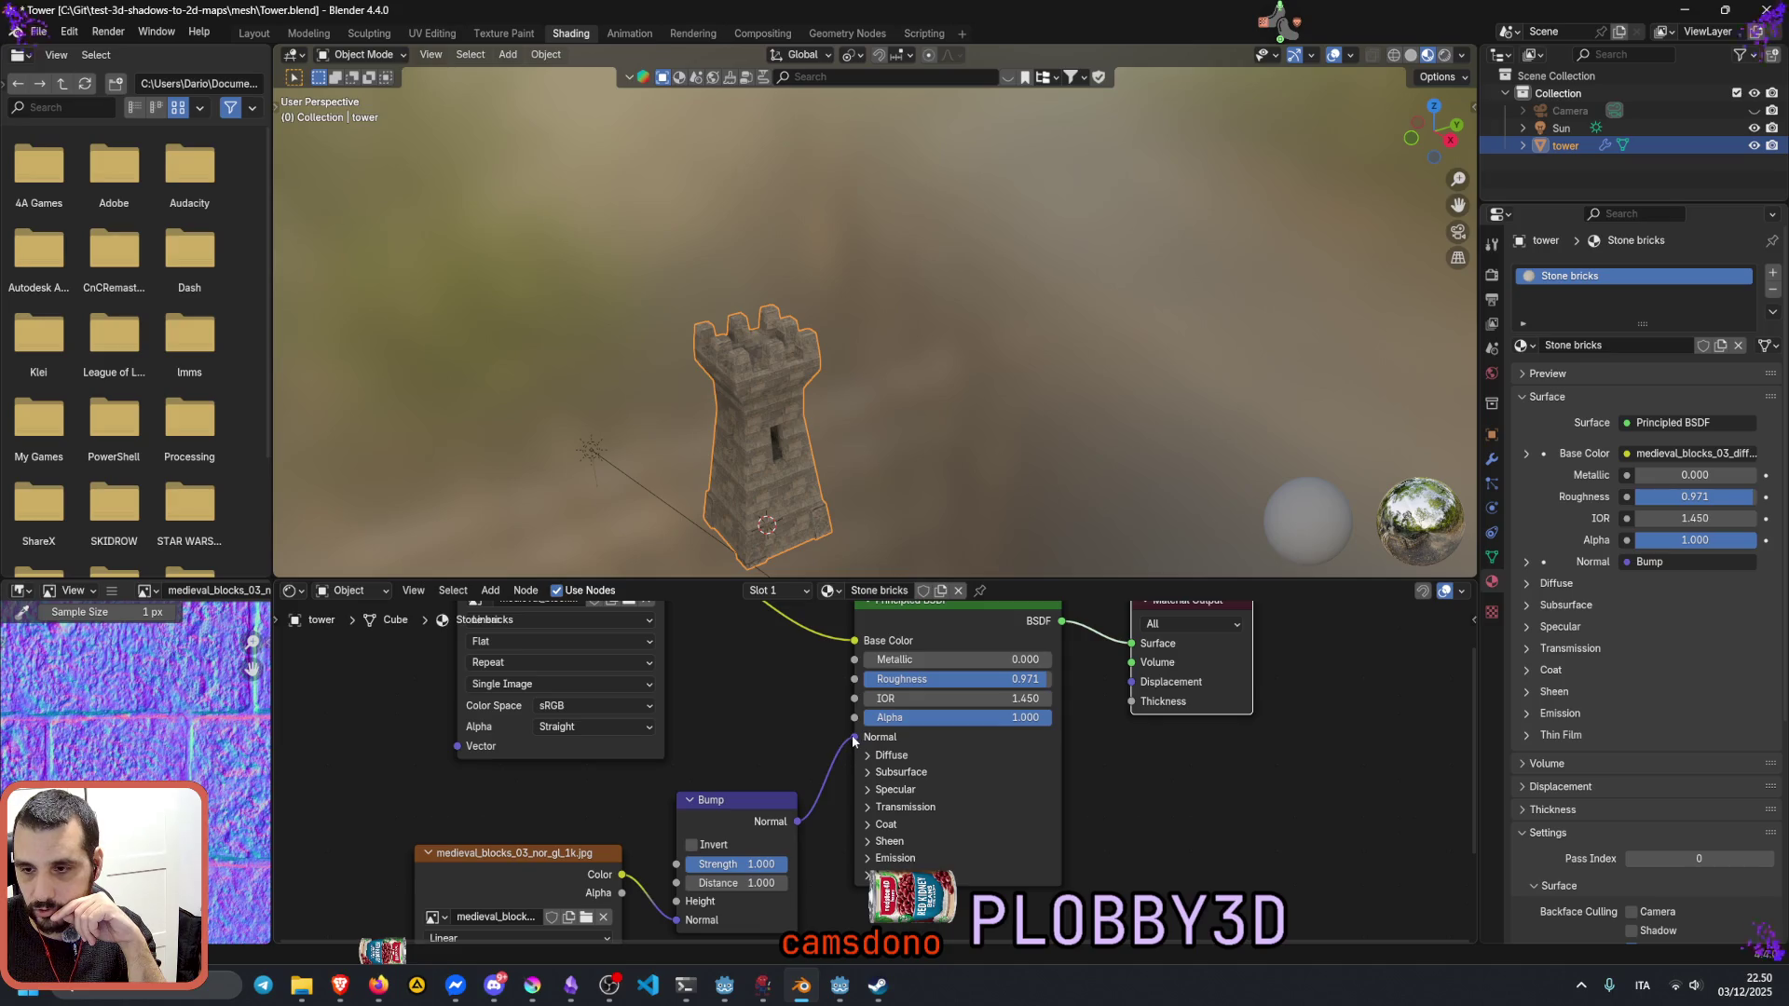